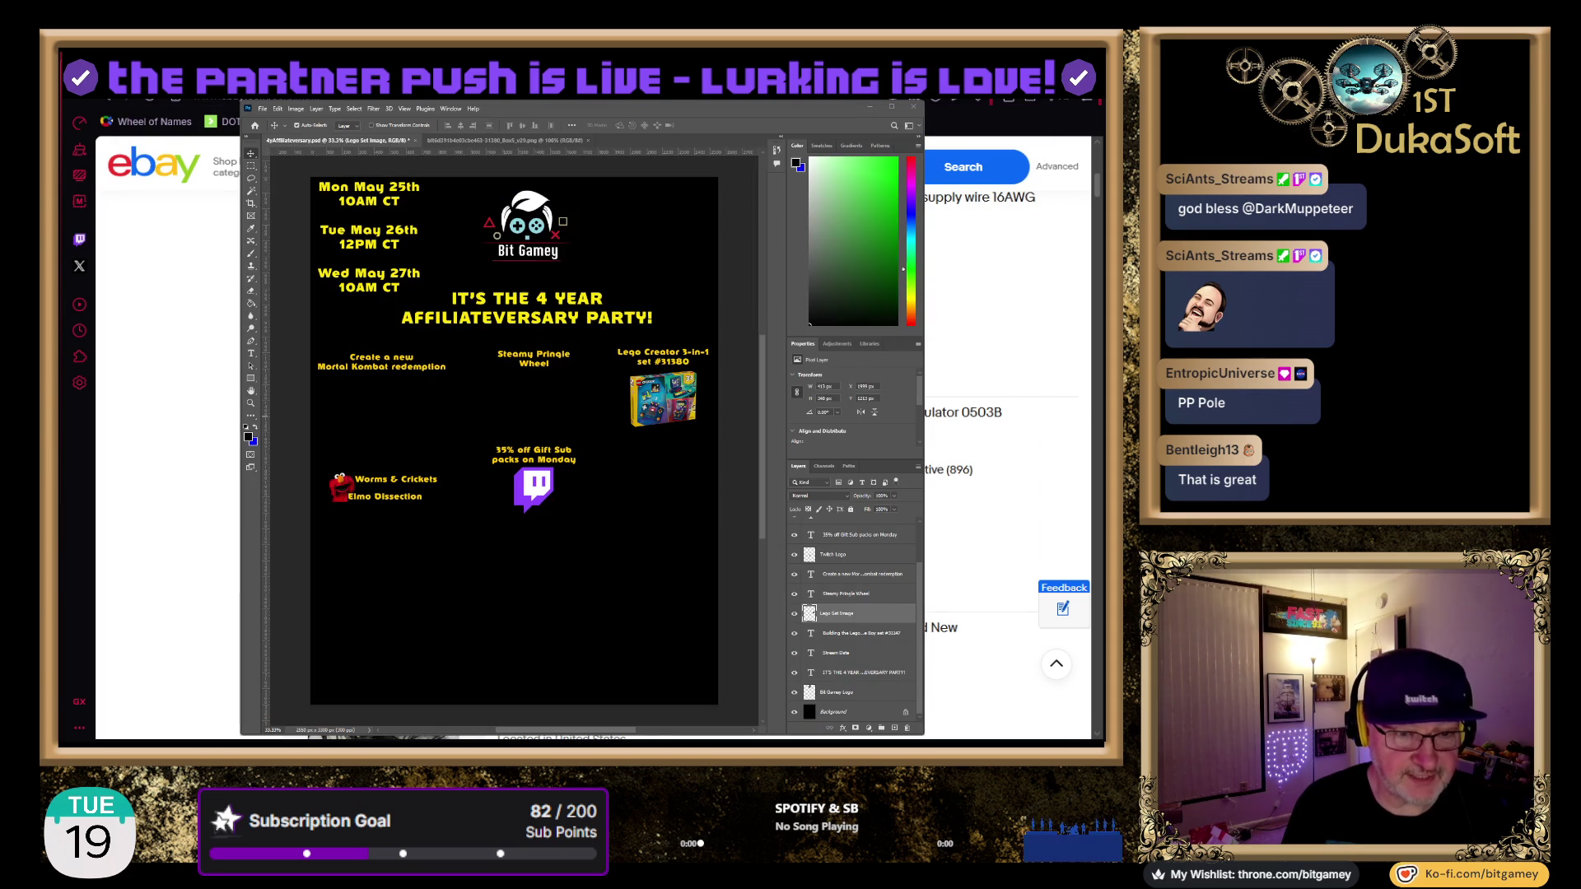
# Search Google for 'mortal kombat logo' in a new tab and show only image results
pyautogui.click(674, 113)
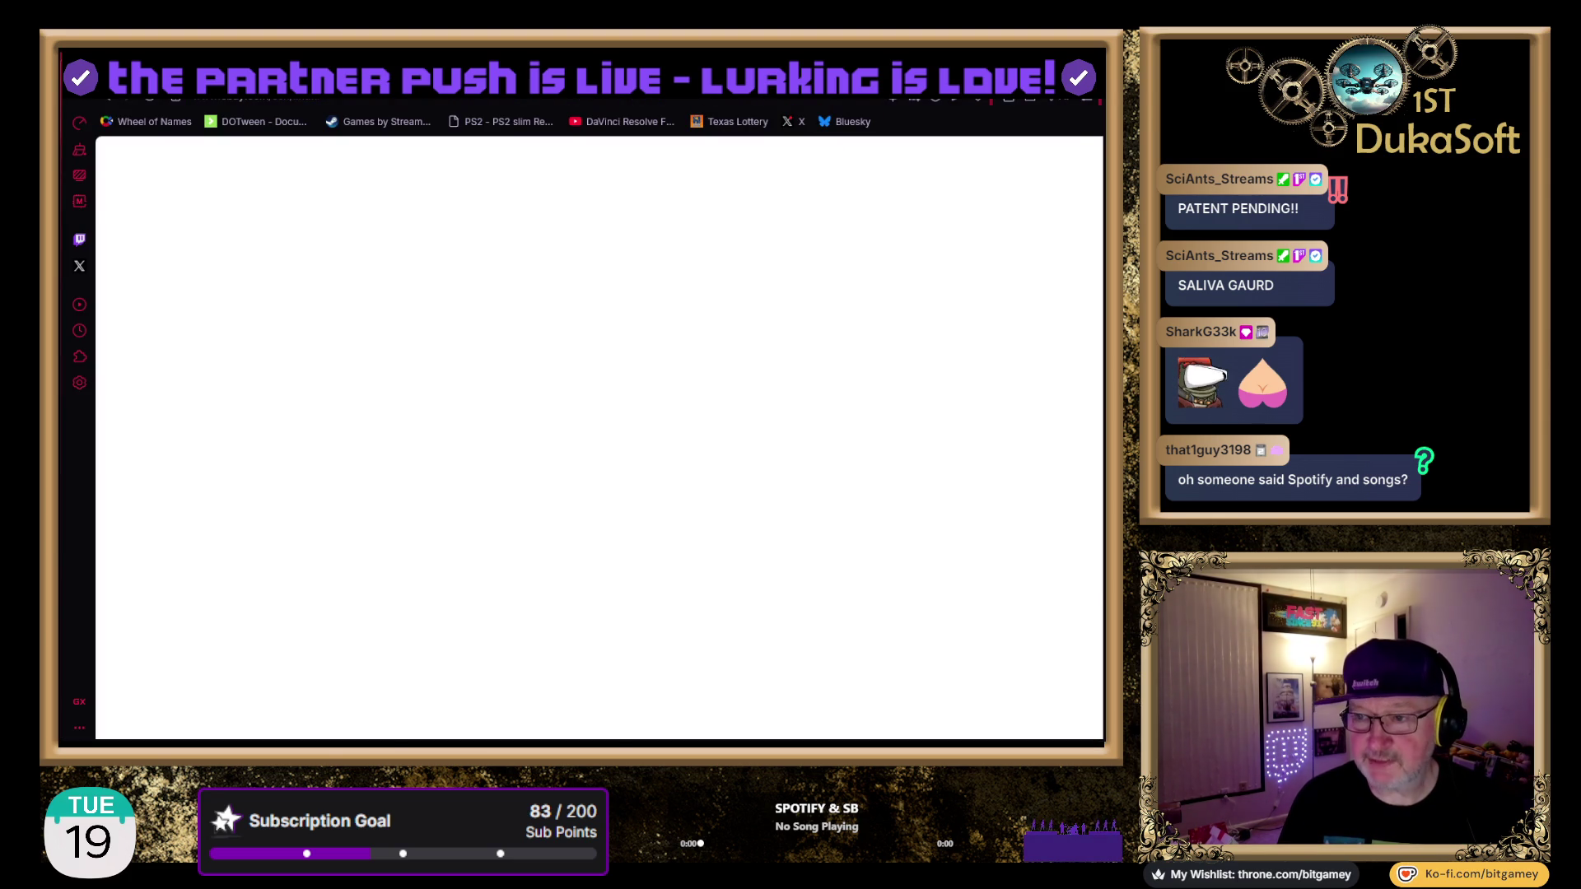
pyautogui.hotkey('ctrl', 't')
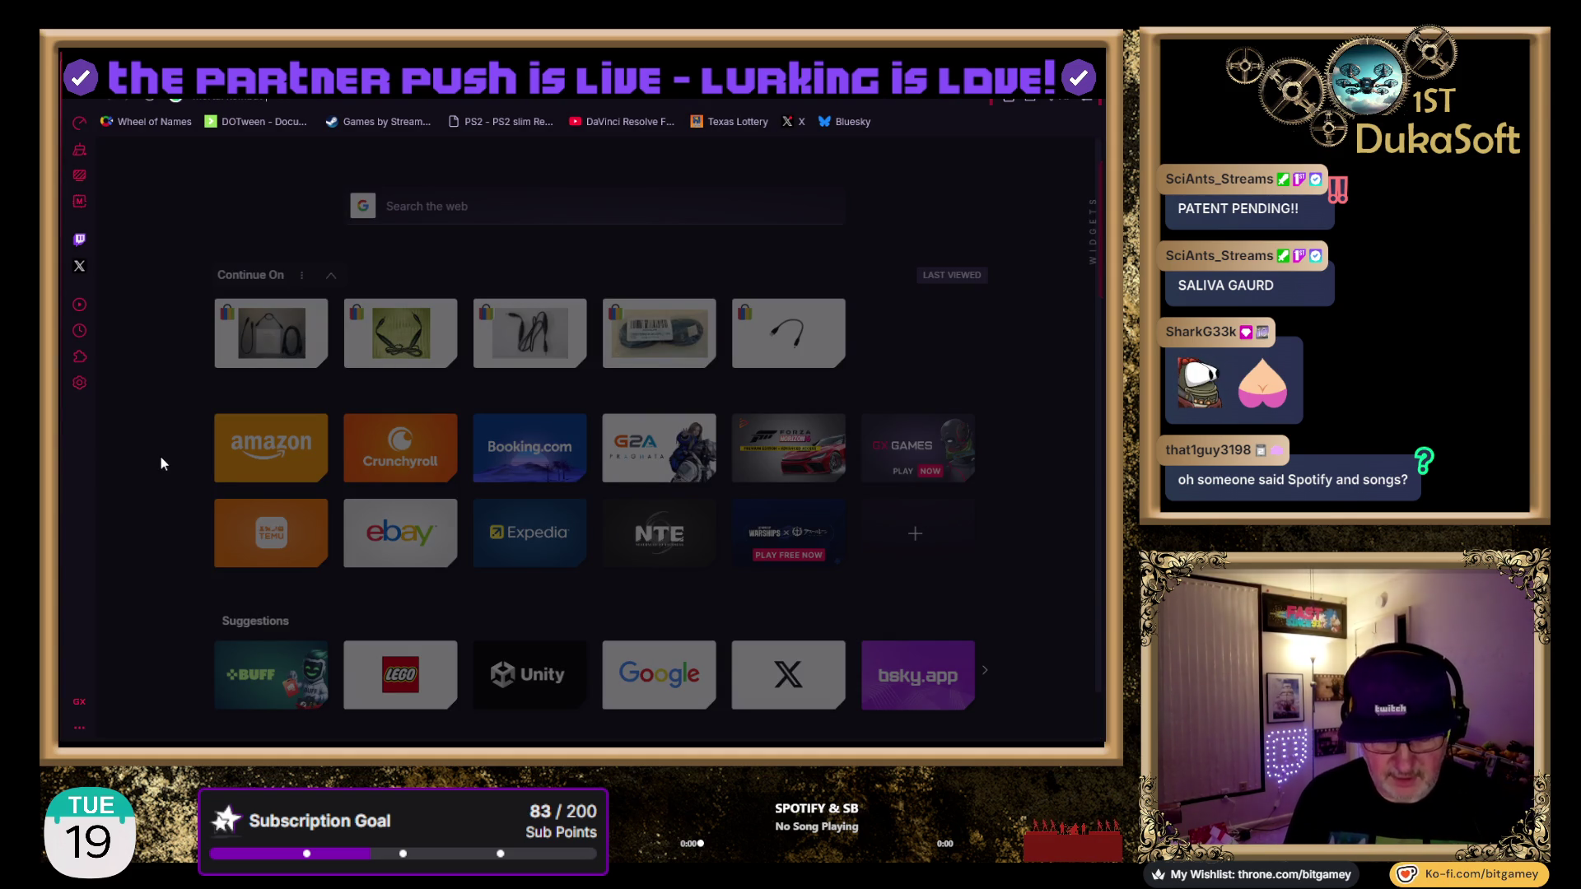
pyautogui.press('Return')
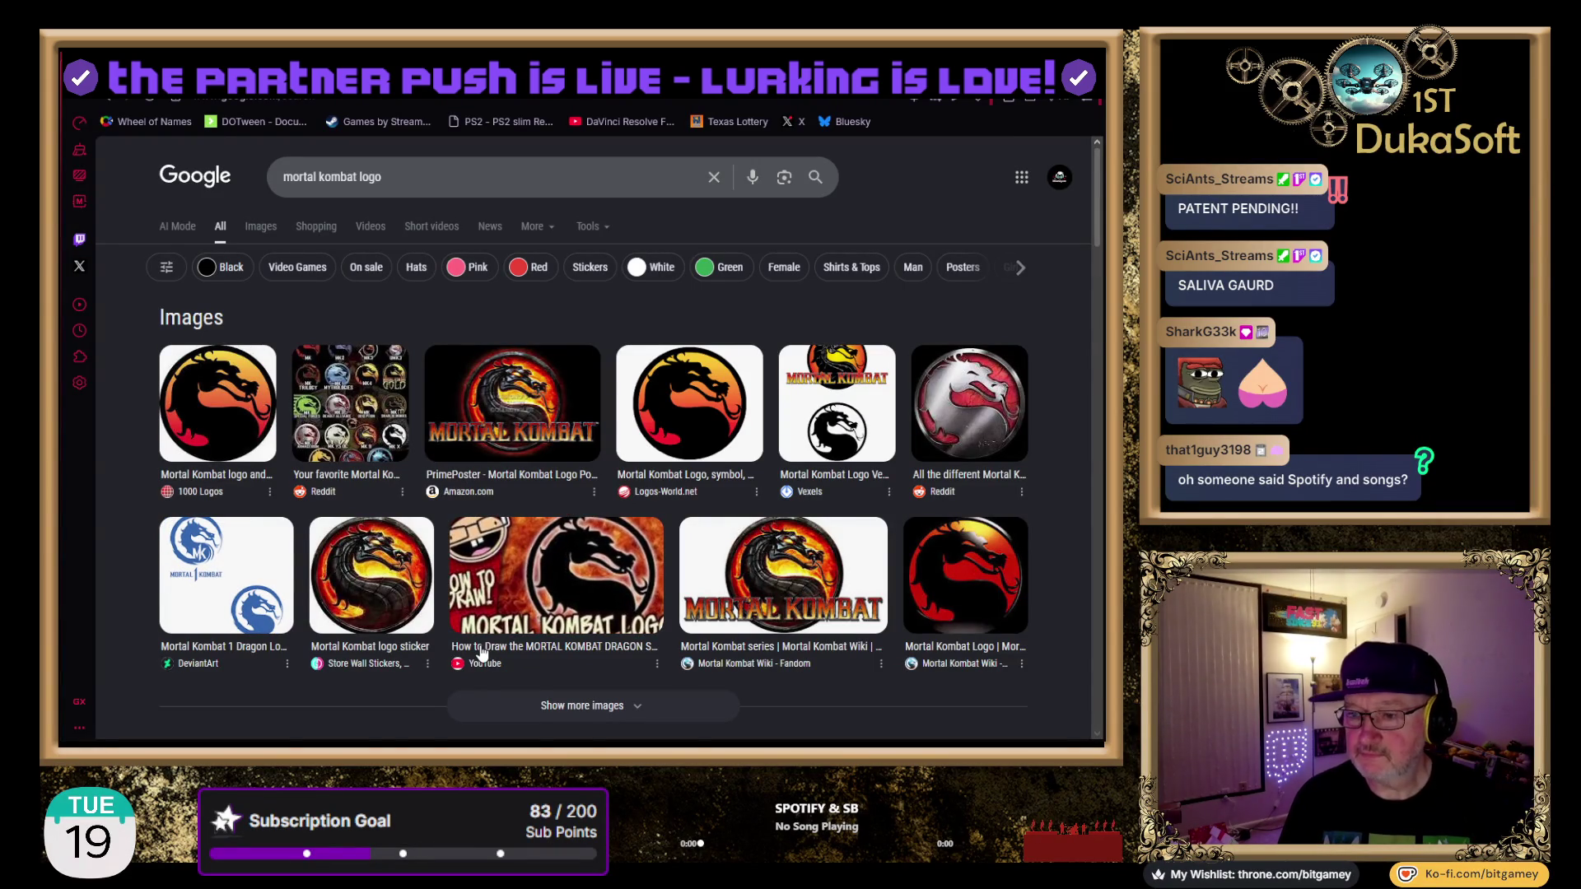
pyautogui.scroll(-1, 485, 642)
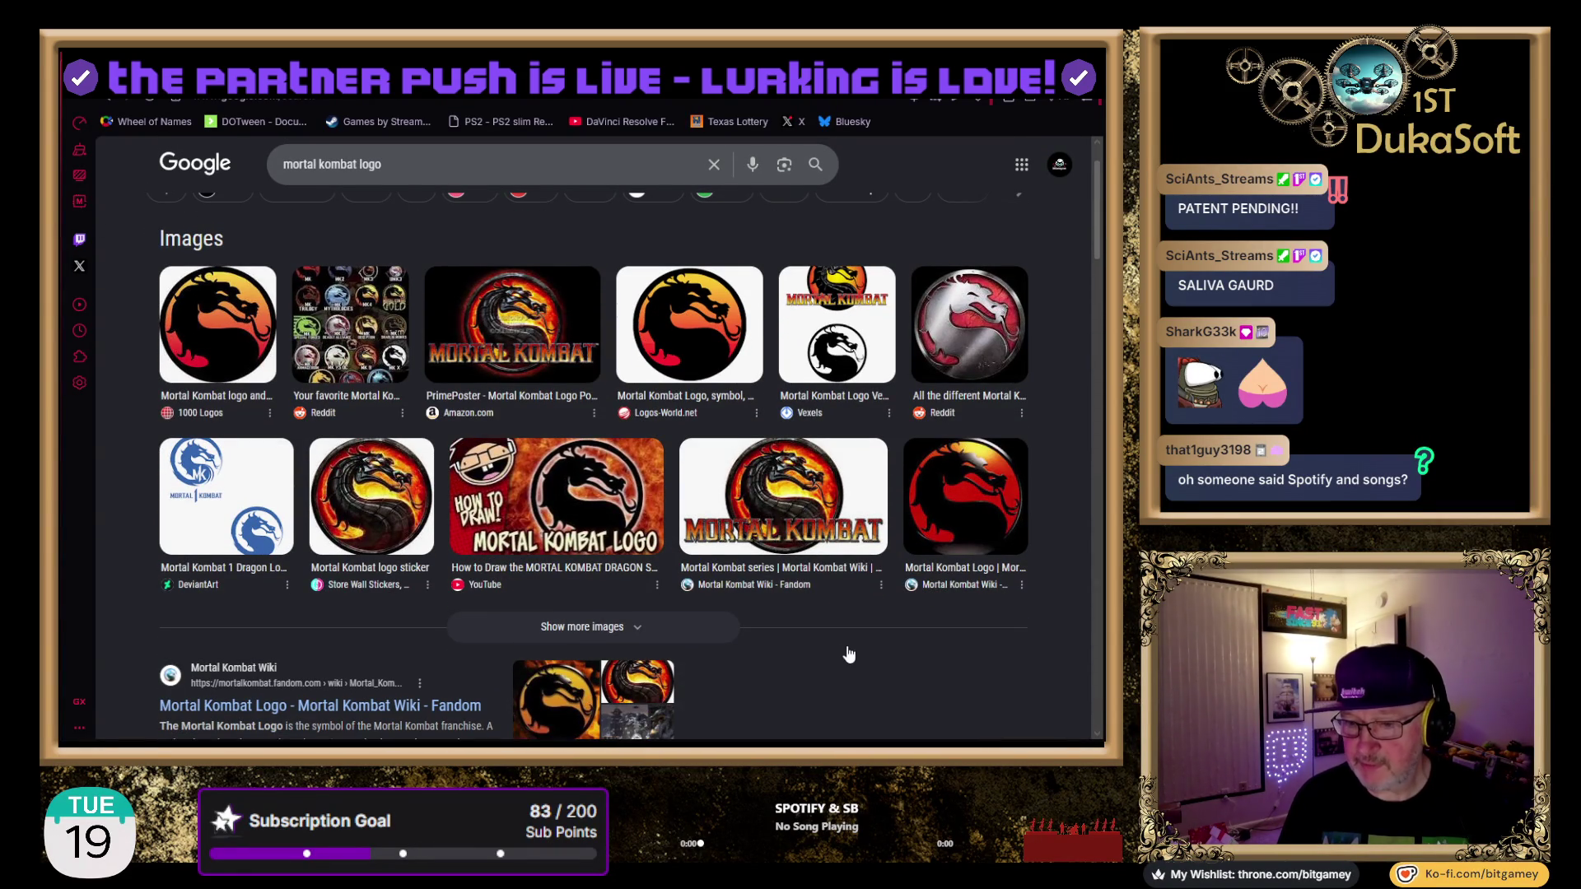
pyautogui.scroll(1, 503, 355)
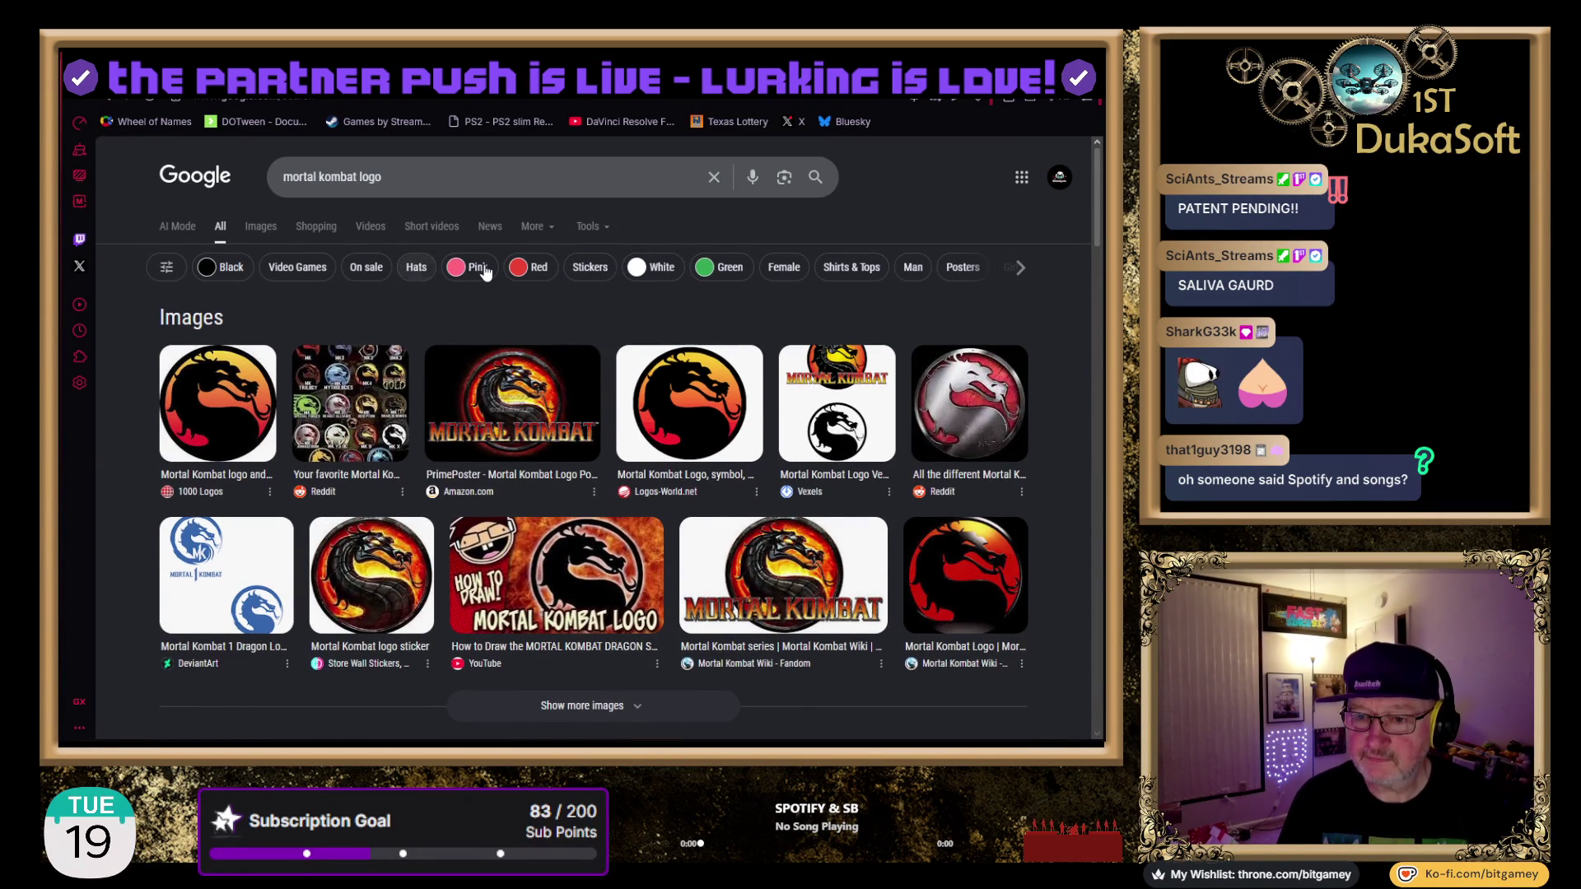
pyautogui.click(255, 226)
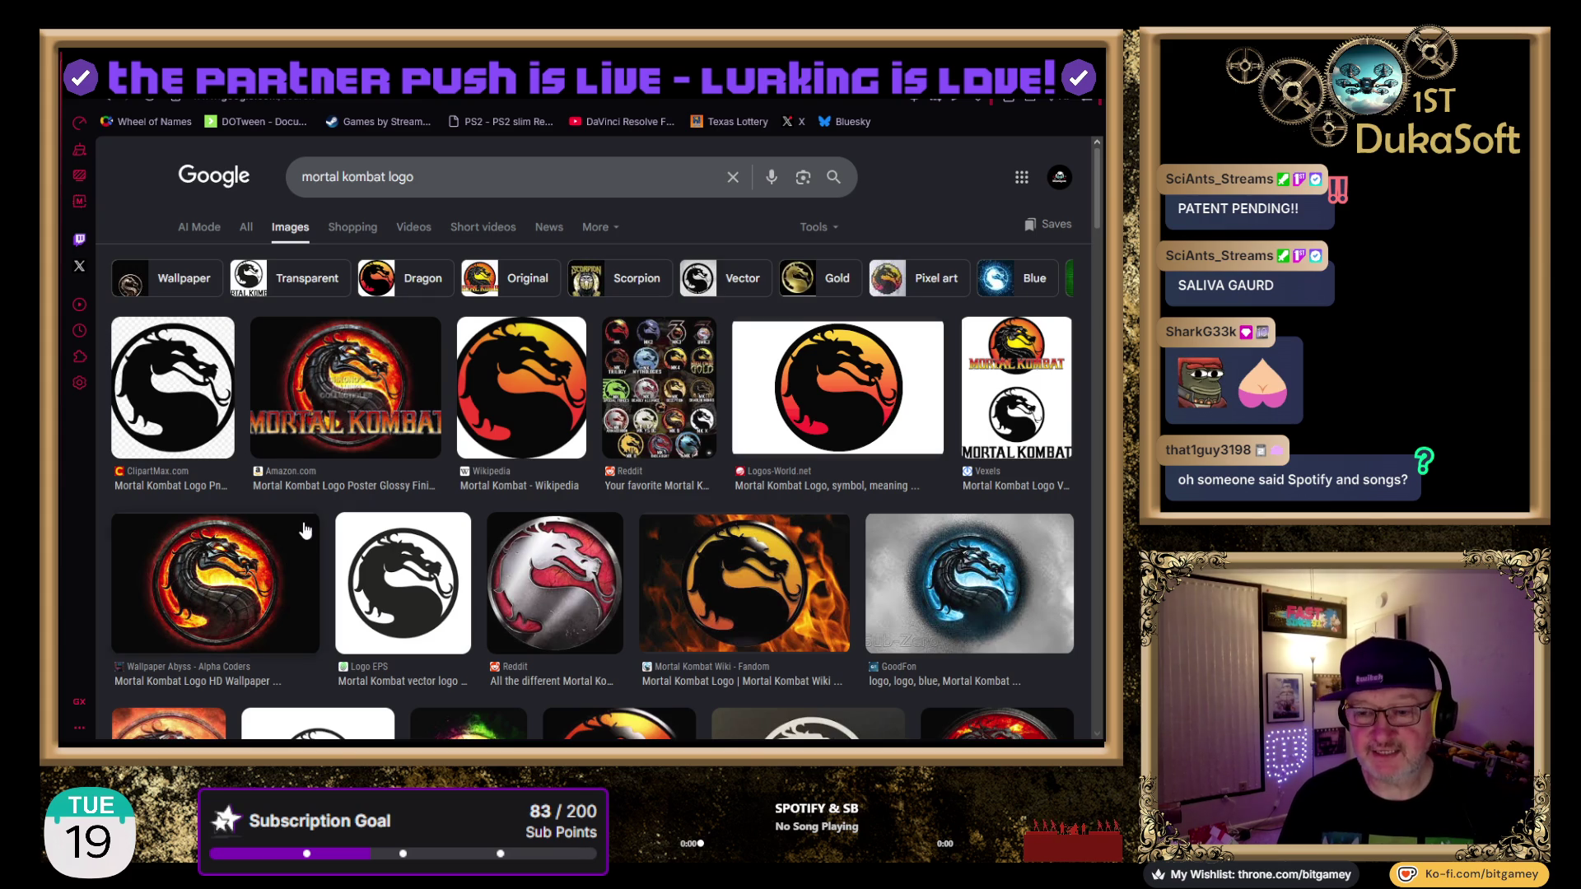
# Browse the logo images and preview the transparent CleanPNG Mortal Kombat logo
pyautogui.scroll(-2, 314, 516)
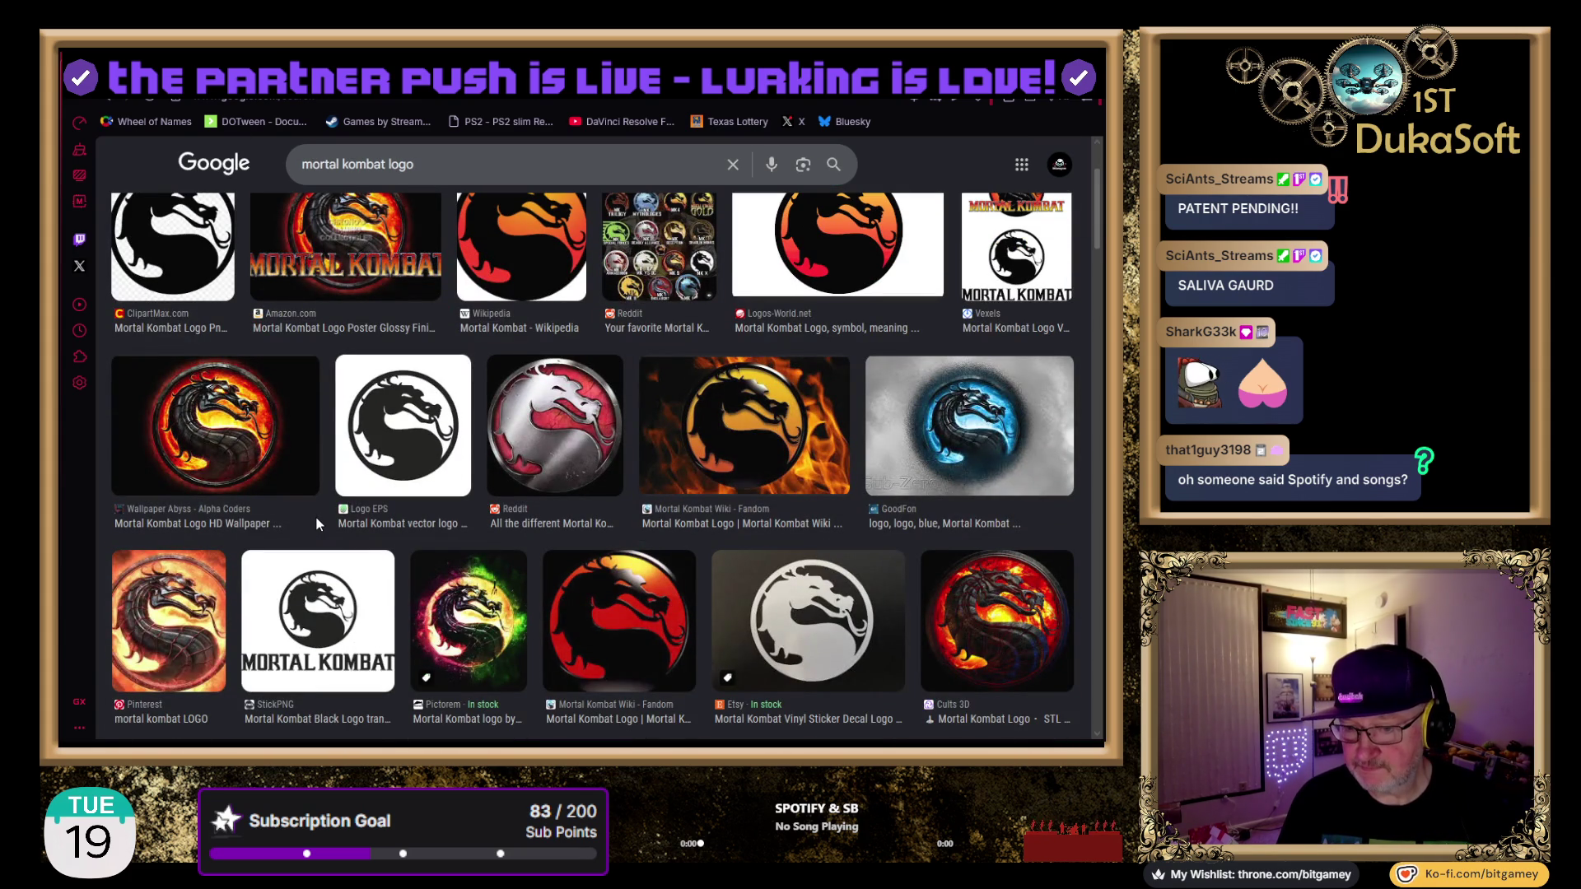
pyautogui.scroll(-3, 314, 516)
pyautogui.scroll(-1, 323, 525)
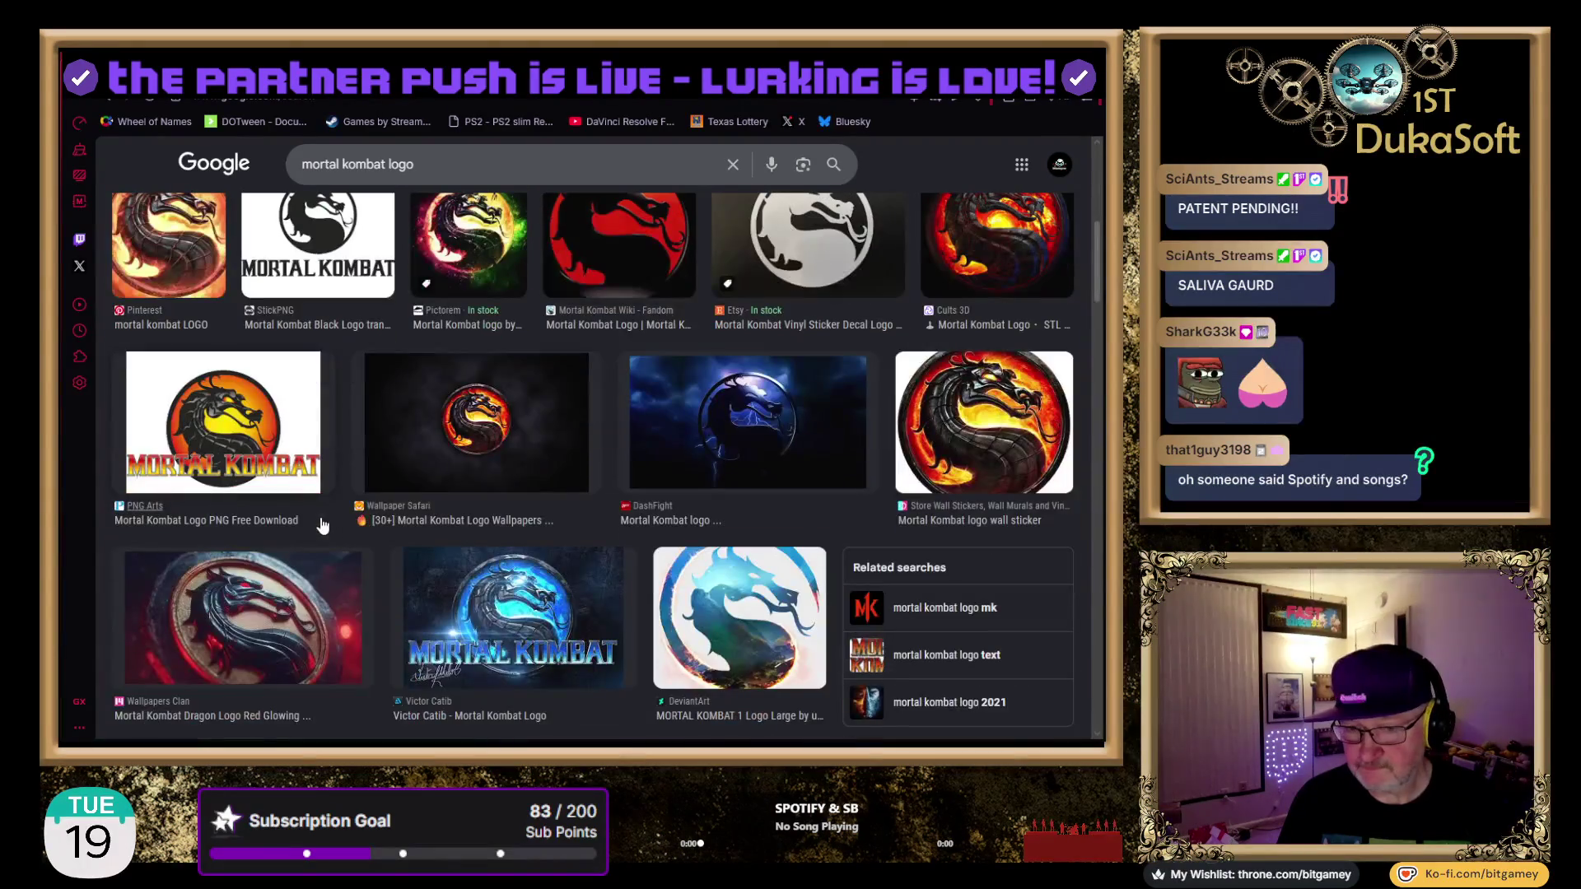
pyautogui.scroll(-2, 329, 529)
pyautogui.scroll(-1, 334, 531)
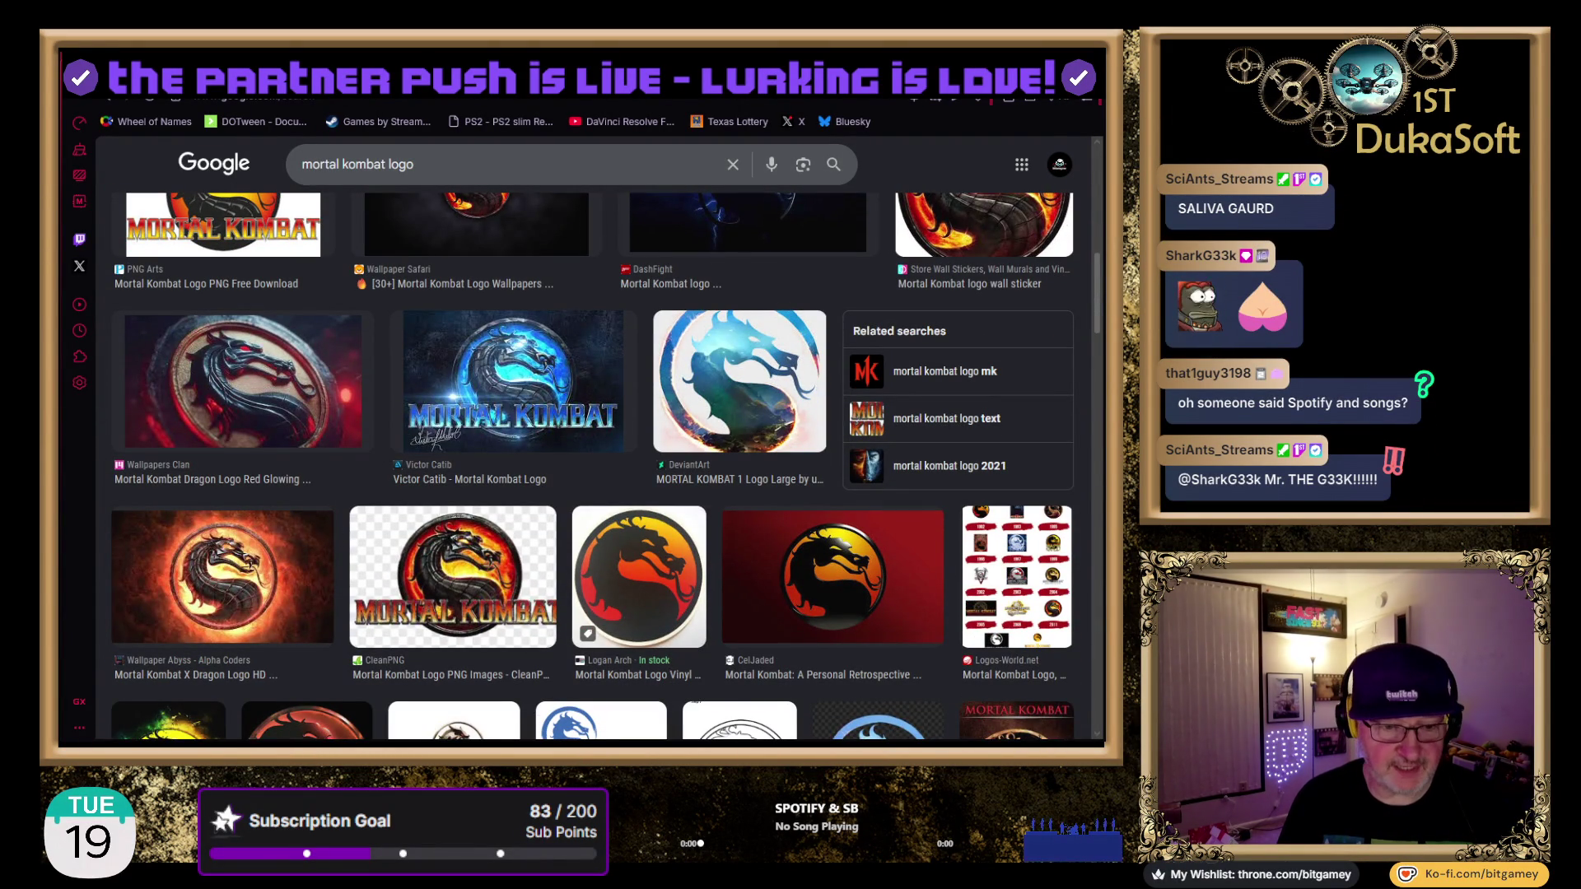
pyautogui.hotkey('alt', 'Tab')
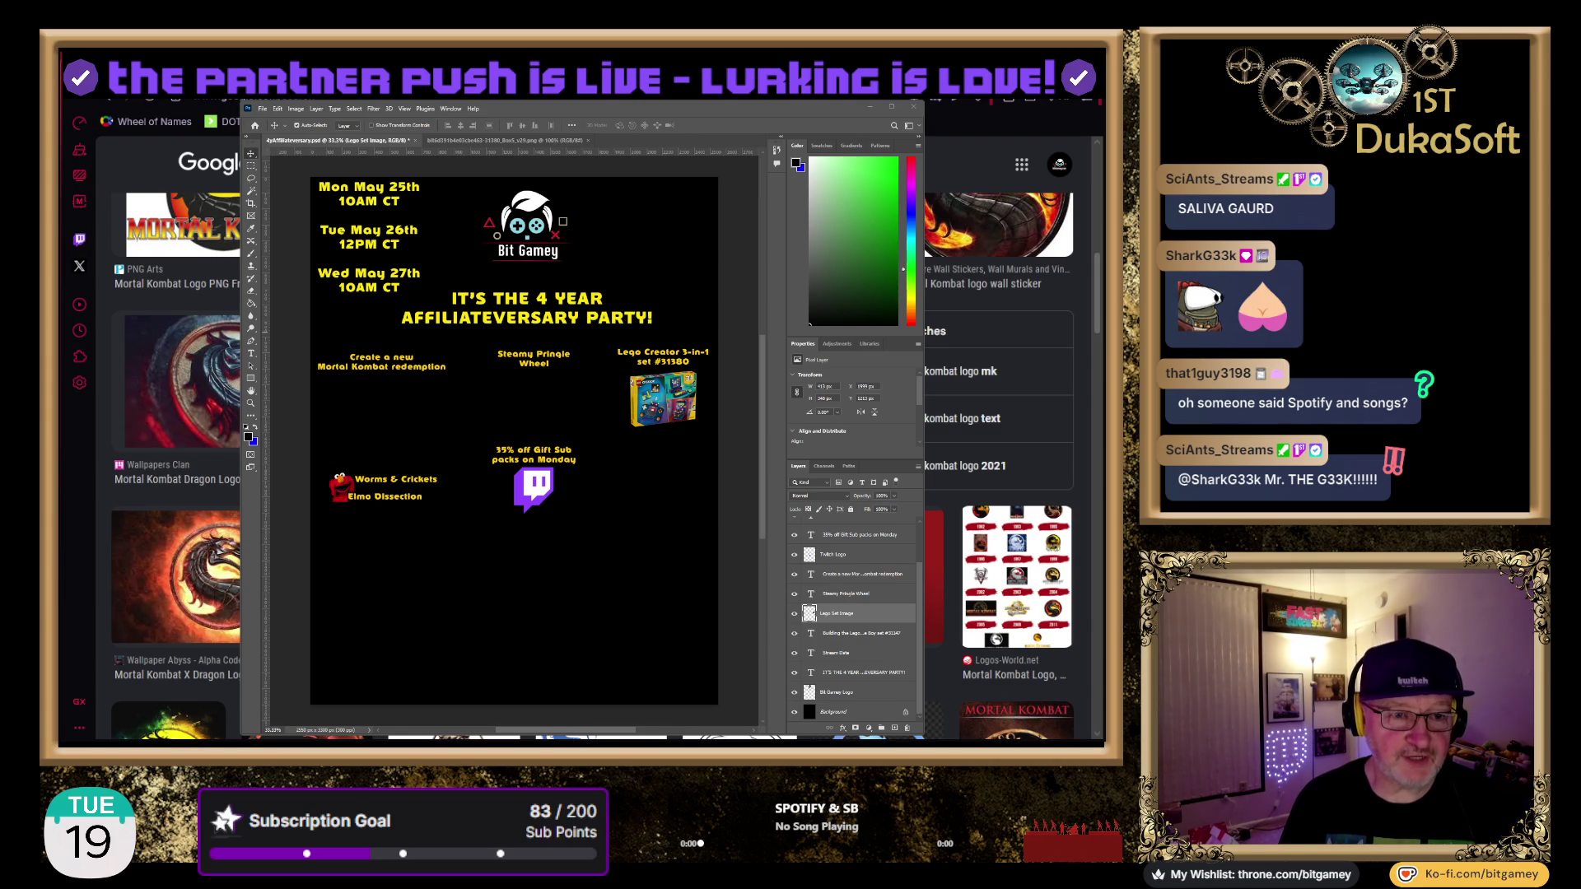
pyautogui.hotkey('alt', 'Tab')
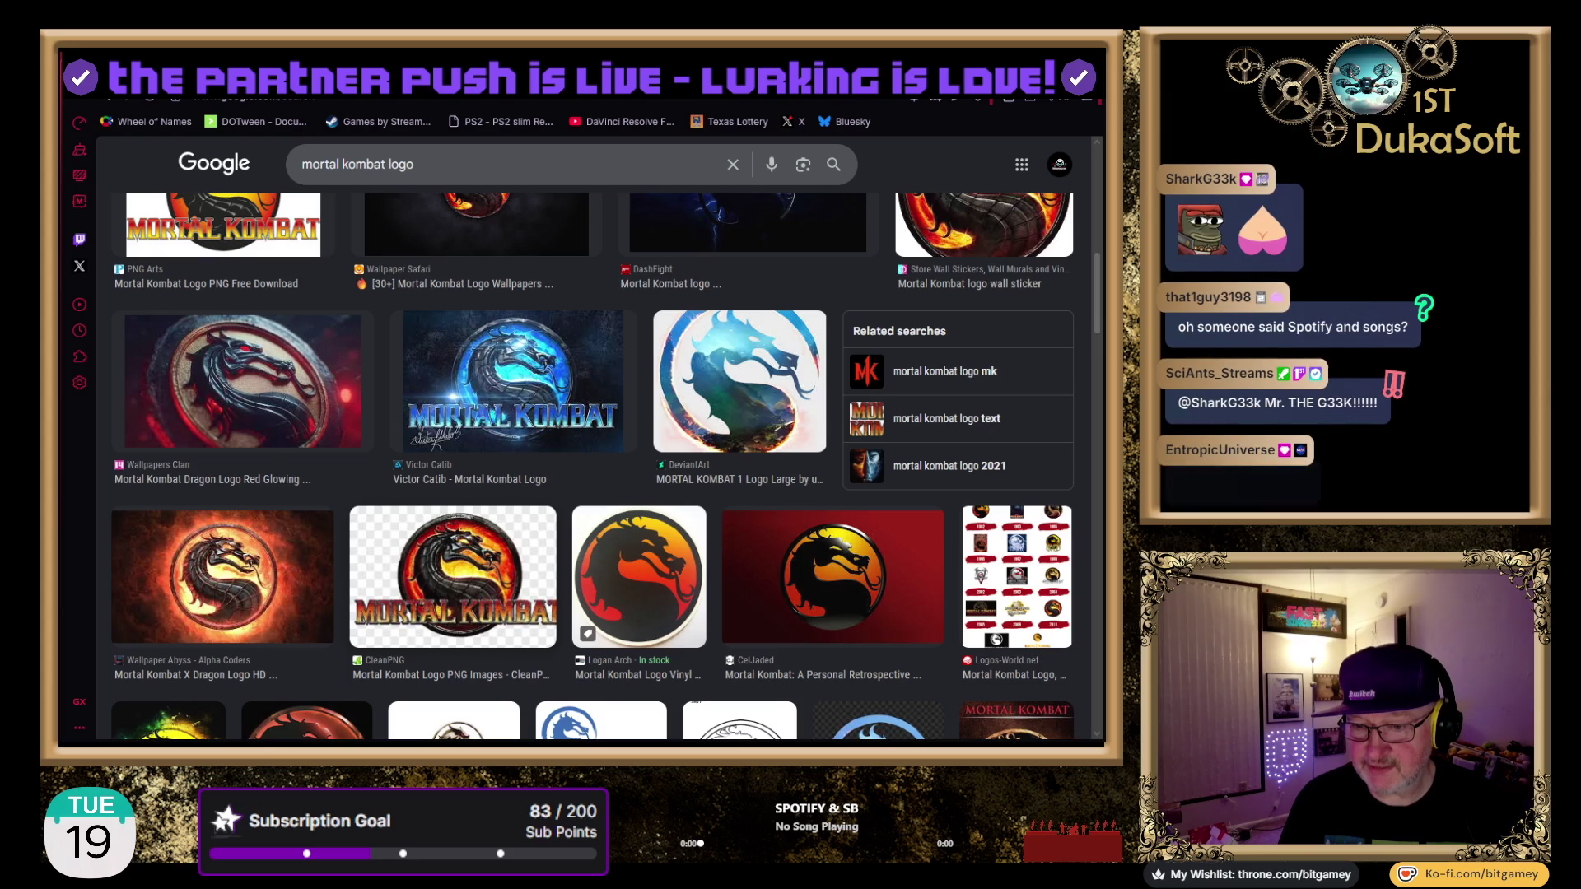
pyautogui.click(453, 576)
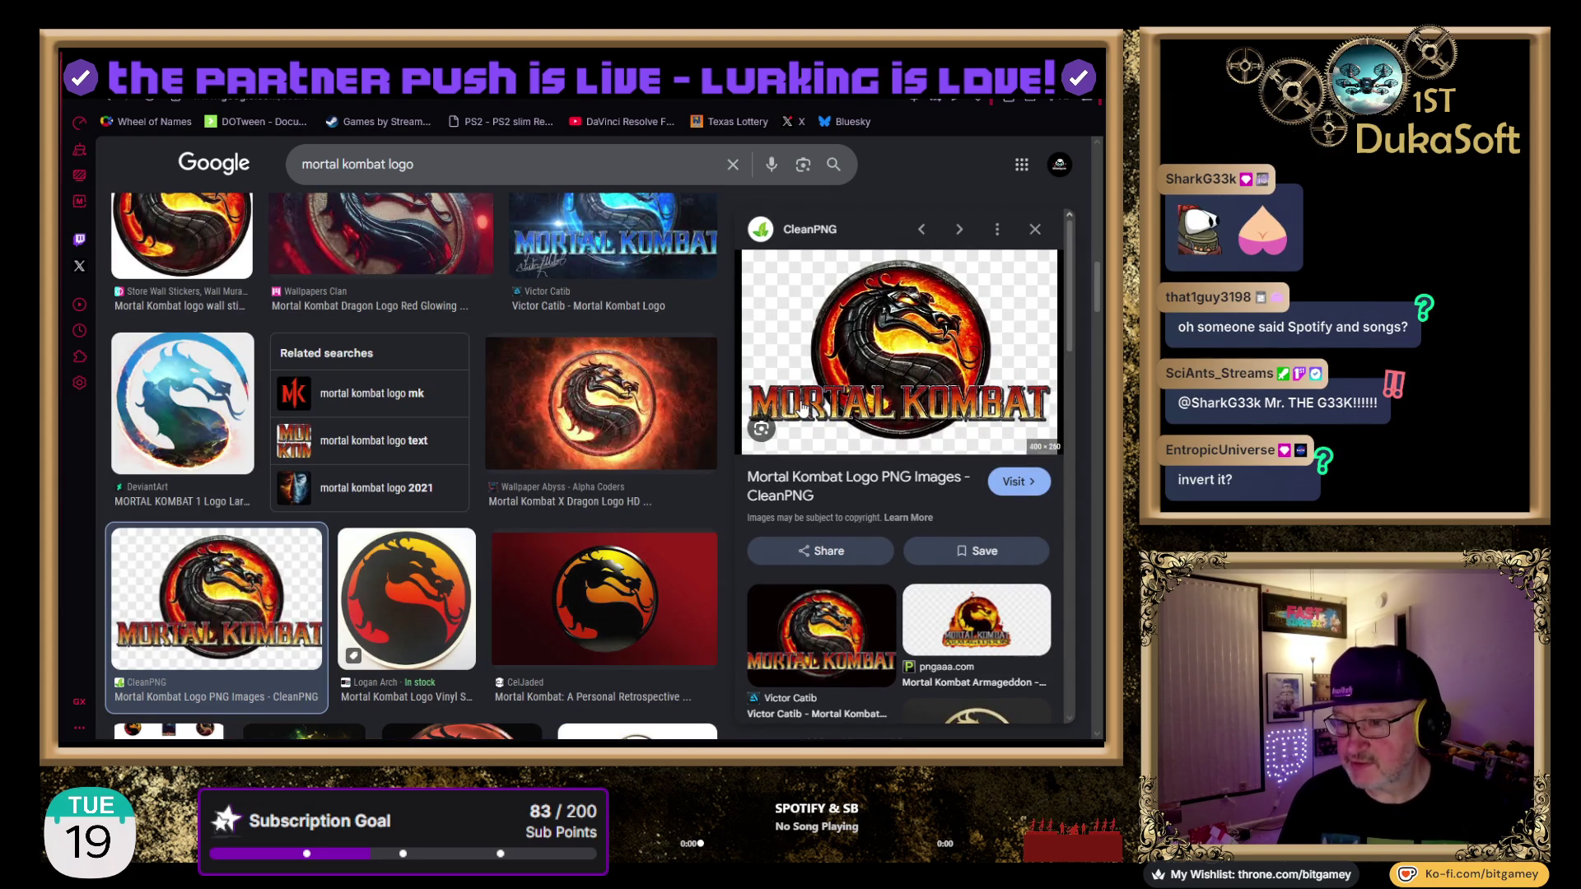
# Open CleanPNG's 1447×939 Mortal Kombat Logo PNG page and start its free download
pyautogui.click(1013, 471)
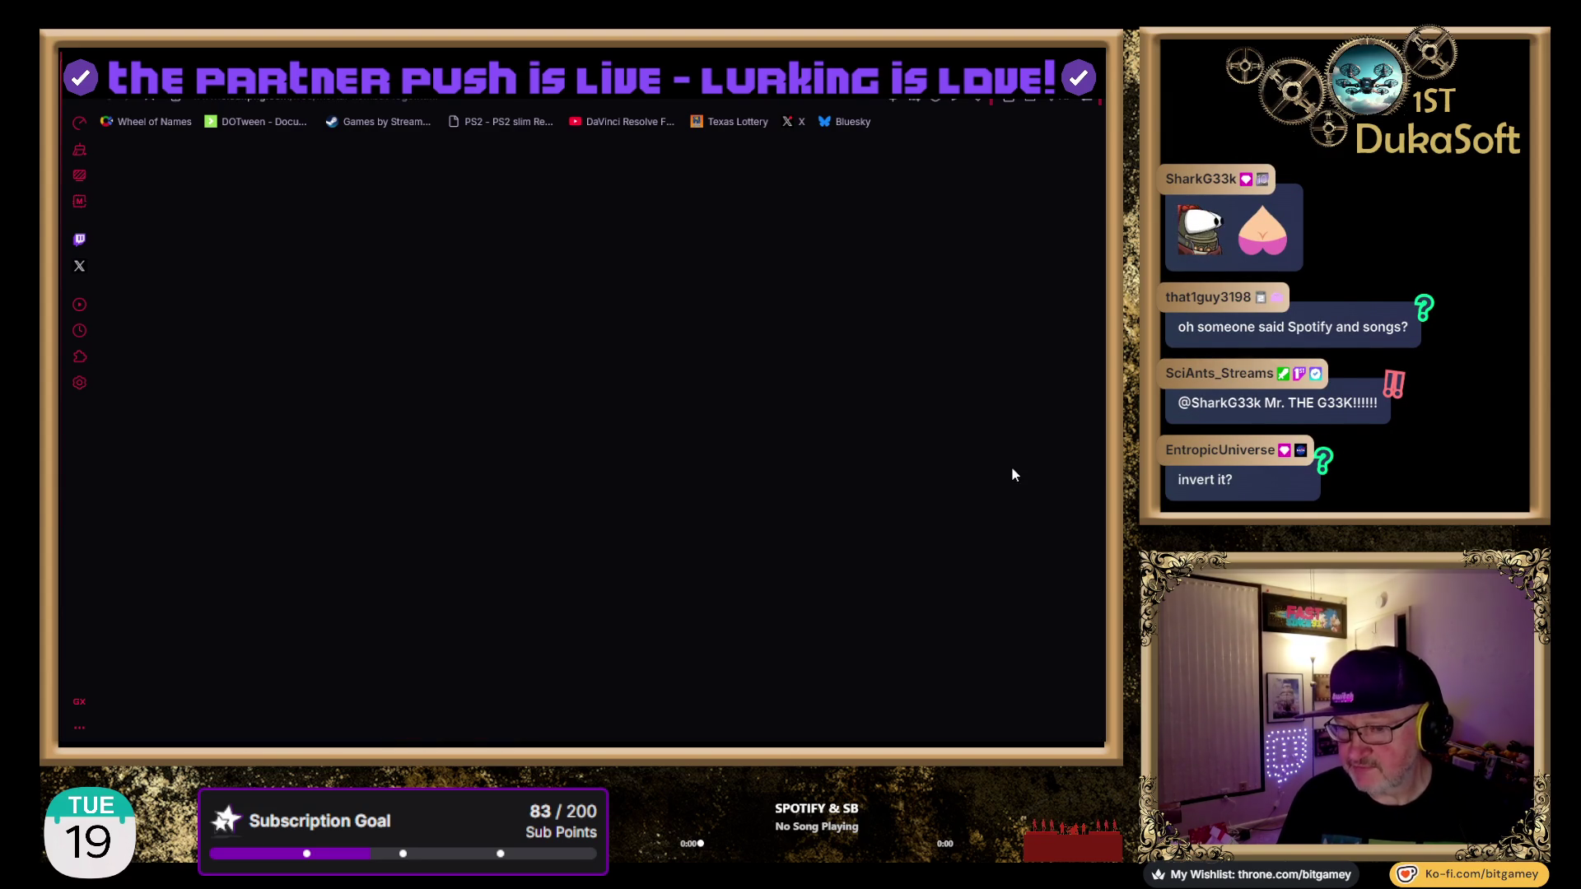
pyautogui.scroll(-2, 577, 449)
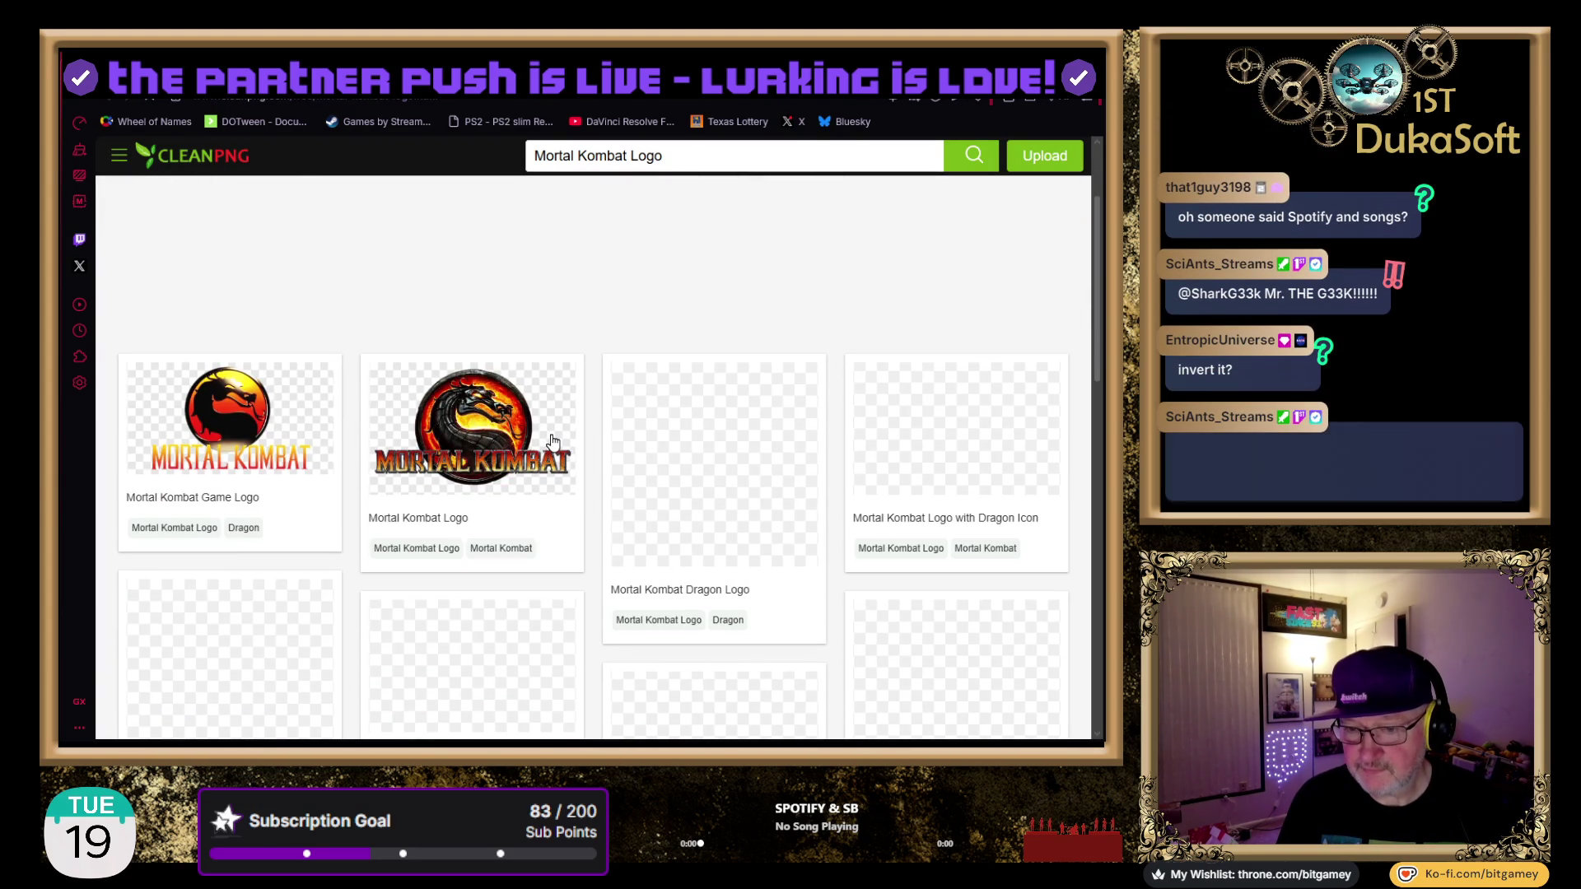
pyautogui.click(487, 422)
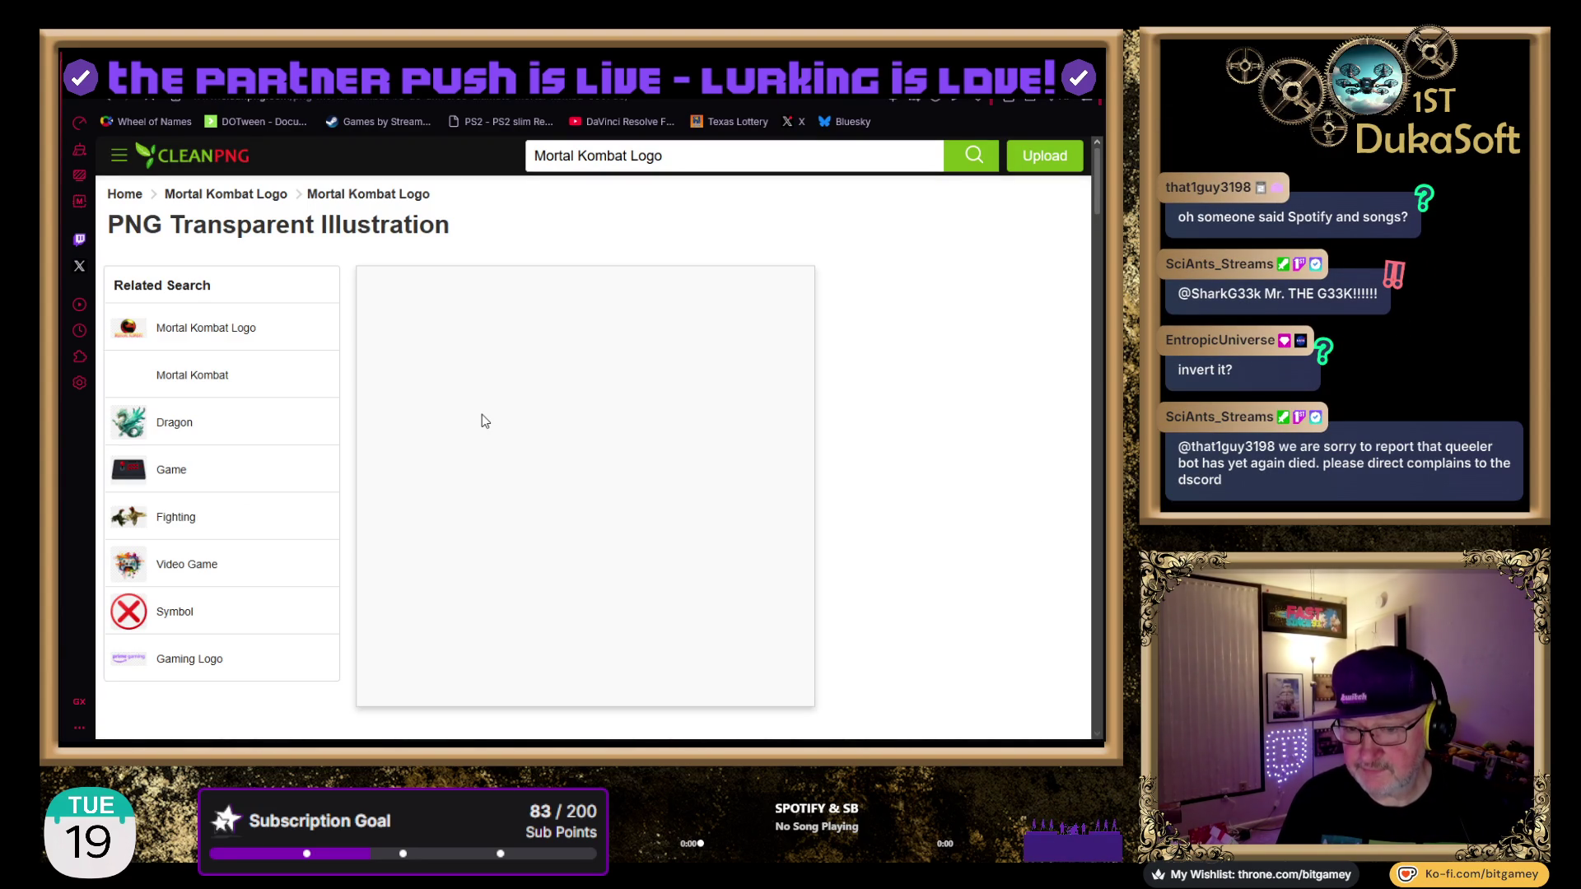
pyautogui.scroll(-2, 853, 454)
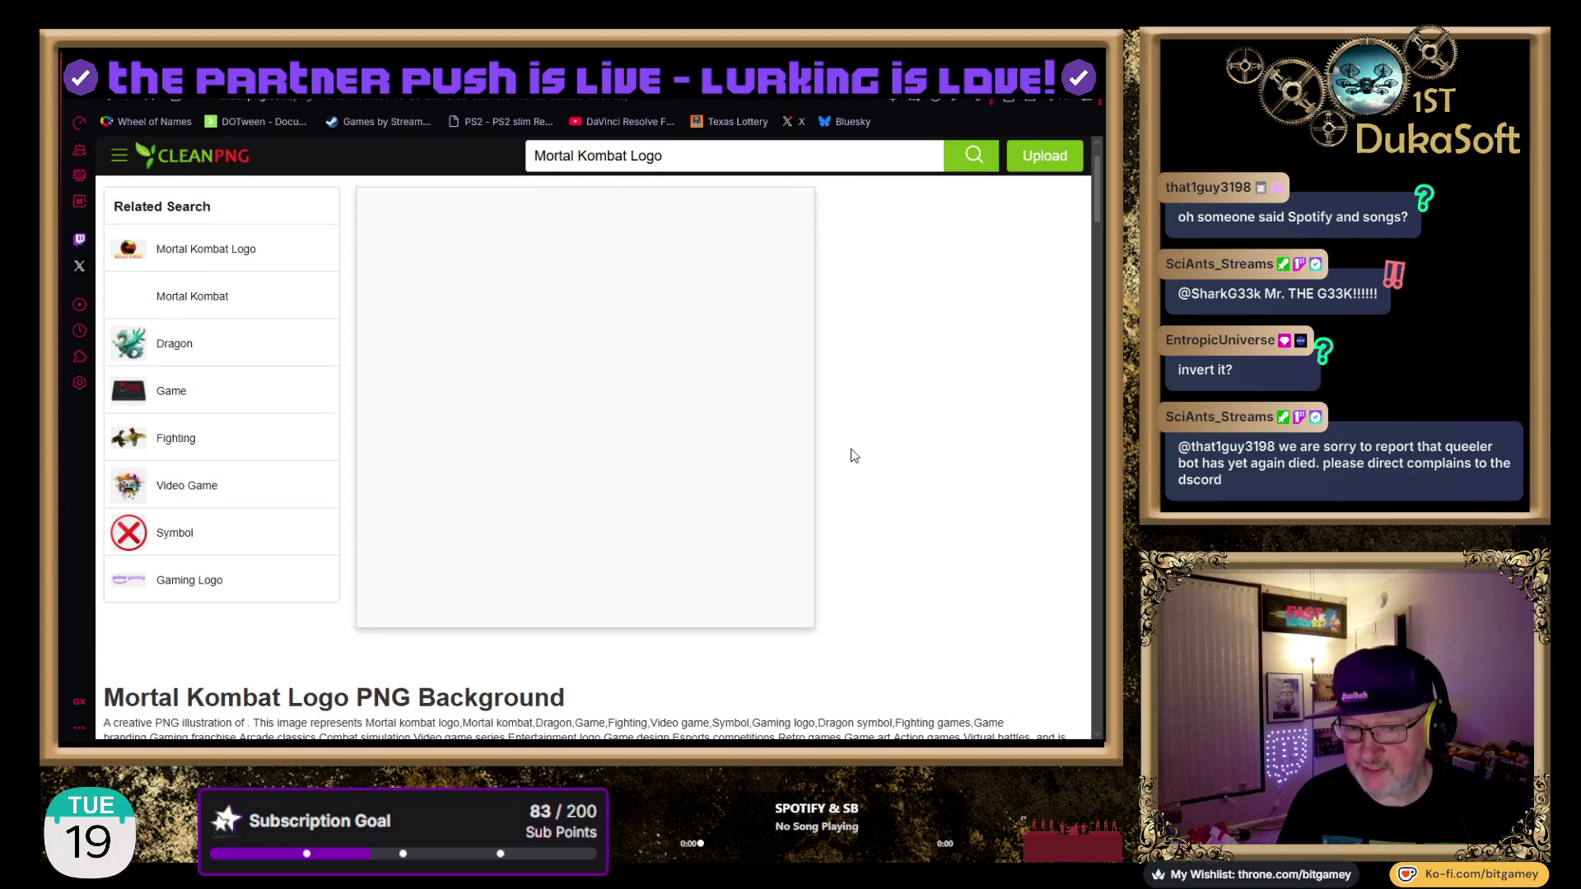
pyautogui.scroll(1, 854, 455)
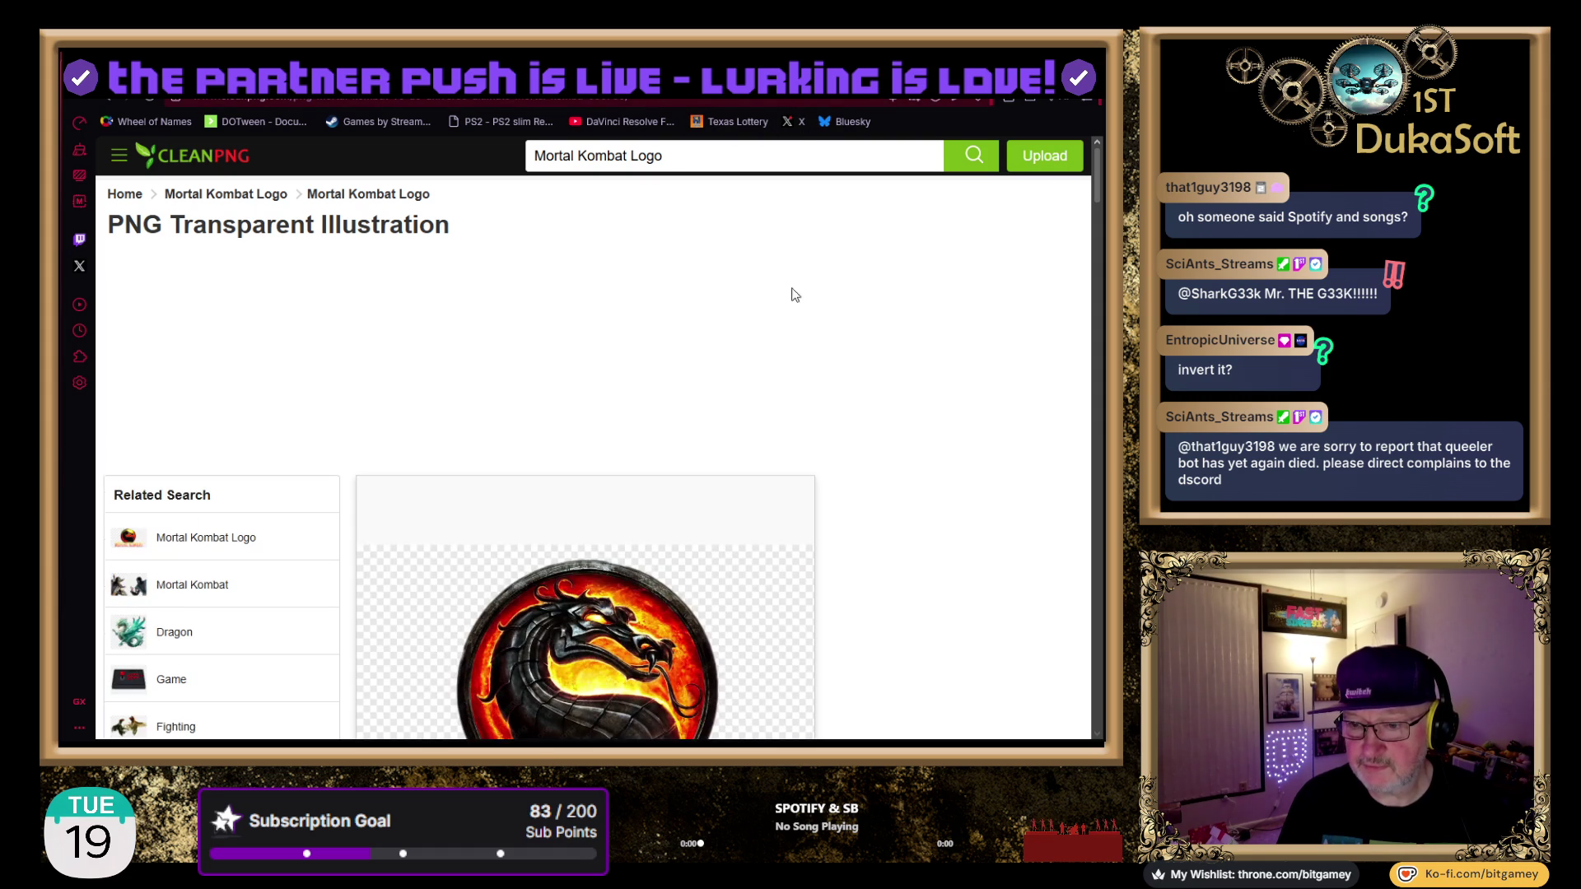
pyautogui.scroll(-3, 875, 467)
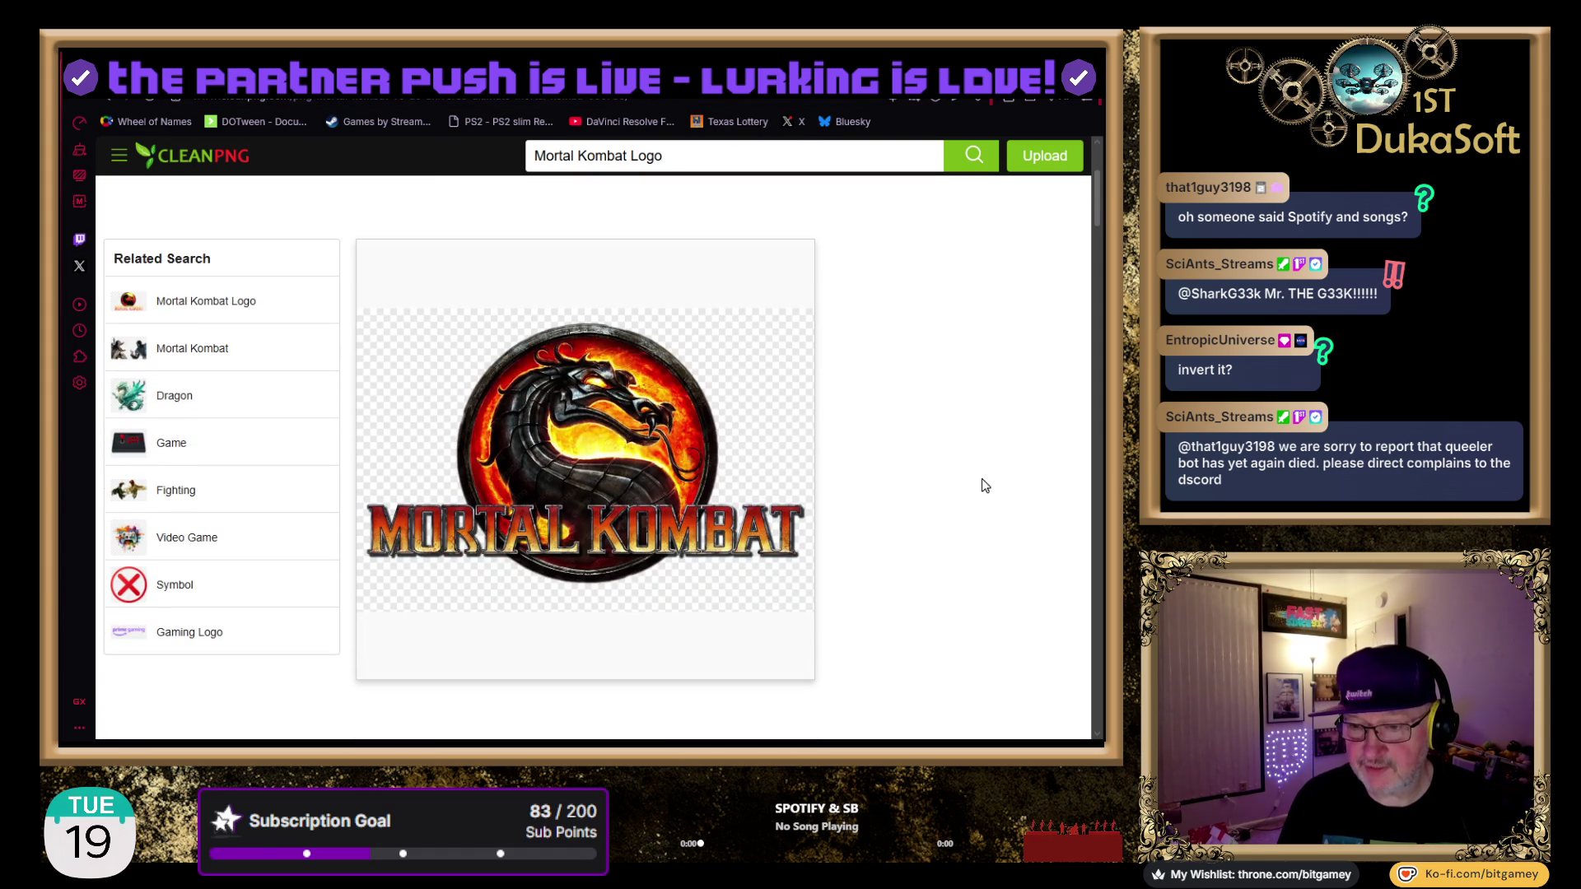
pyautogui.scroll(-1, 896, 504)
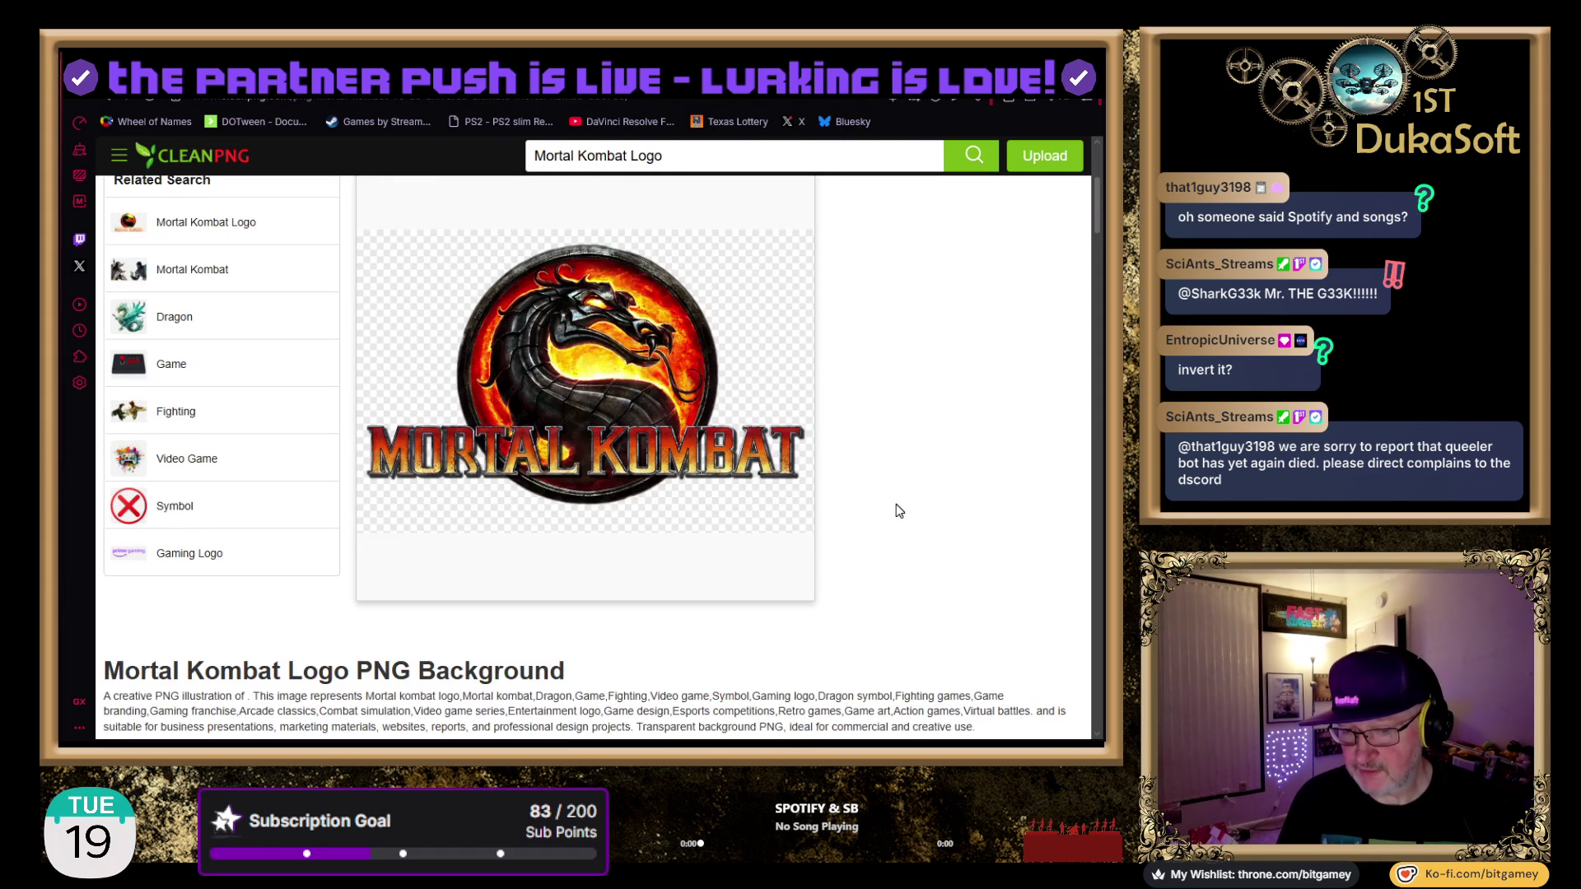
pyautogui.scroll(1, 896, 504)
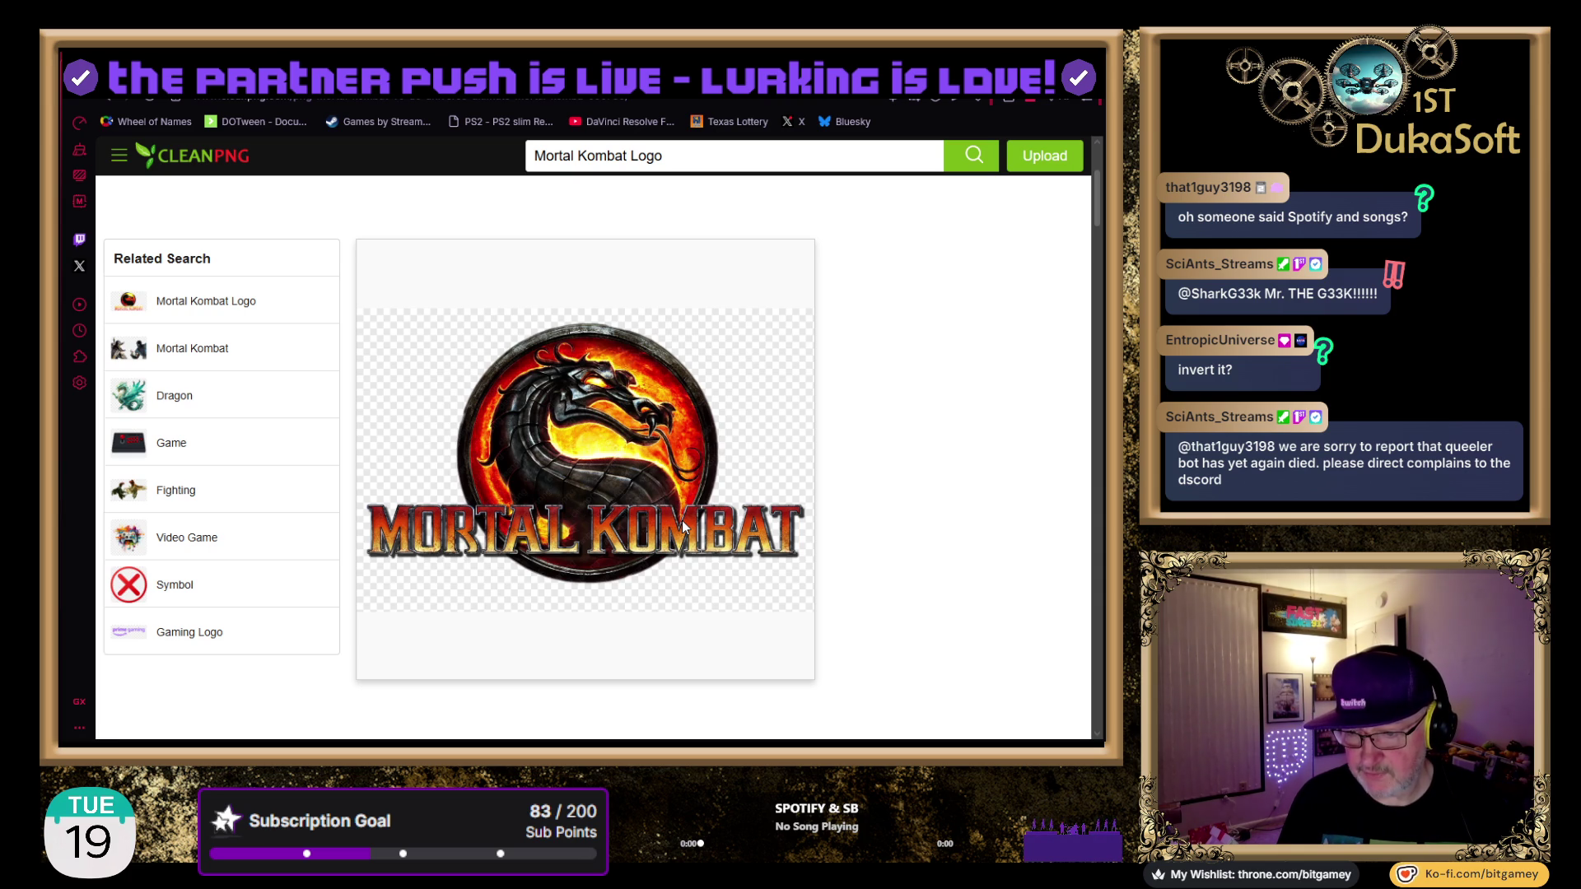
pyautogui.scroll(-4, 870, 498)
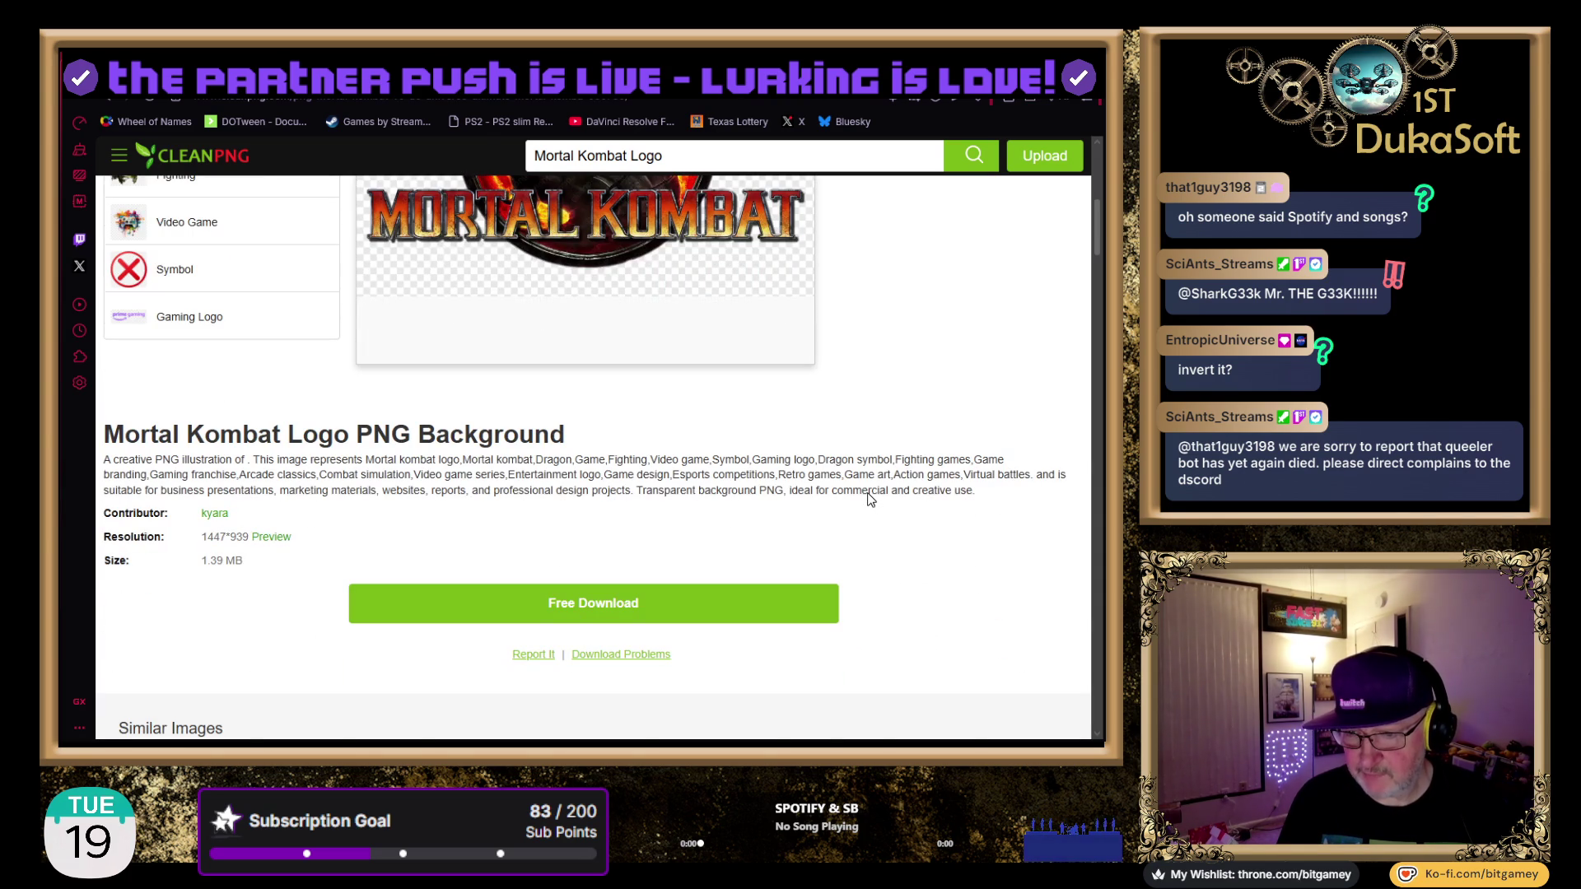
pyautogui.click(583, 614)
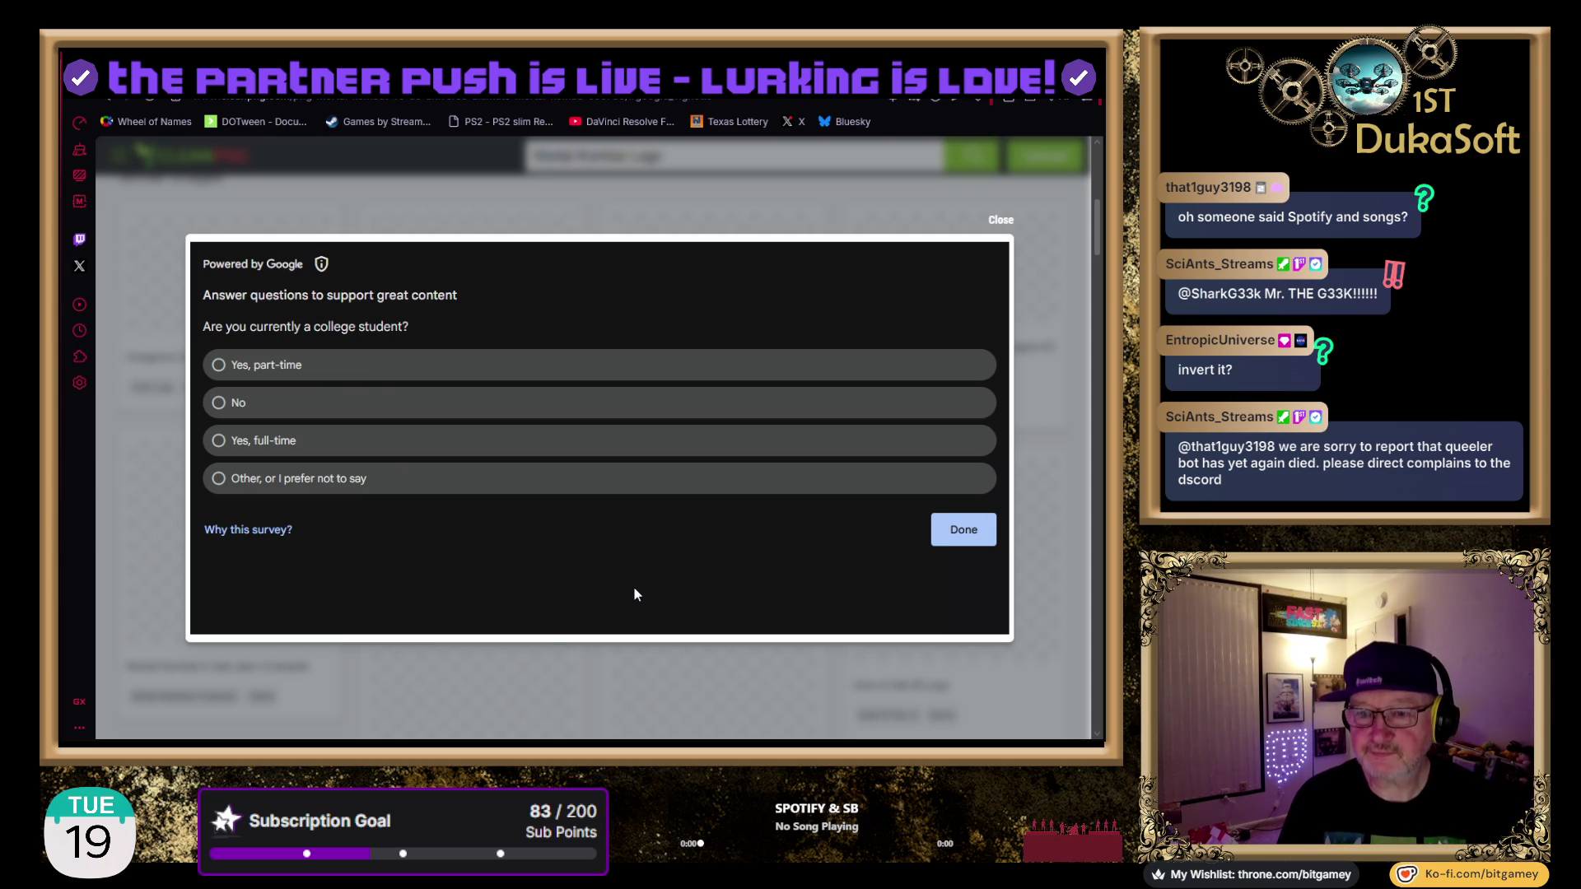
# Dismiss the Google survey, pass the Cloudflare check and start the 'I am human' challenge
pyautogui.click(1000, 220)
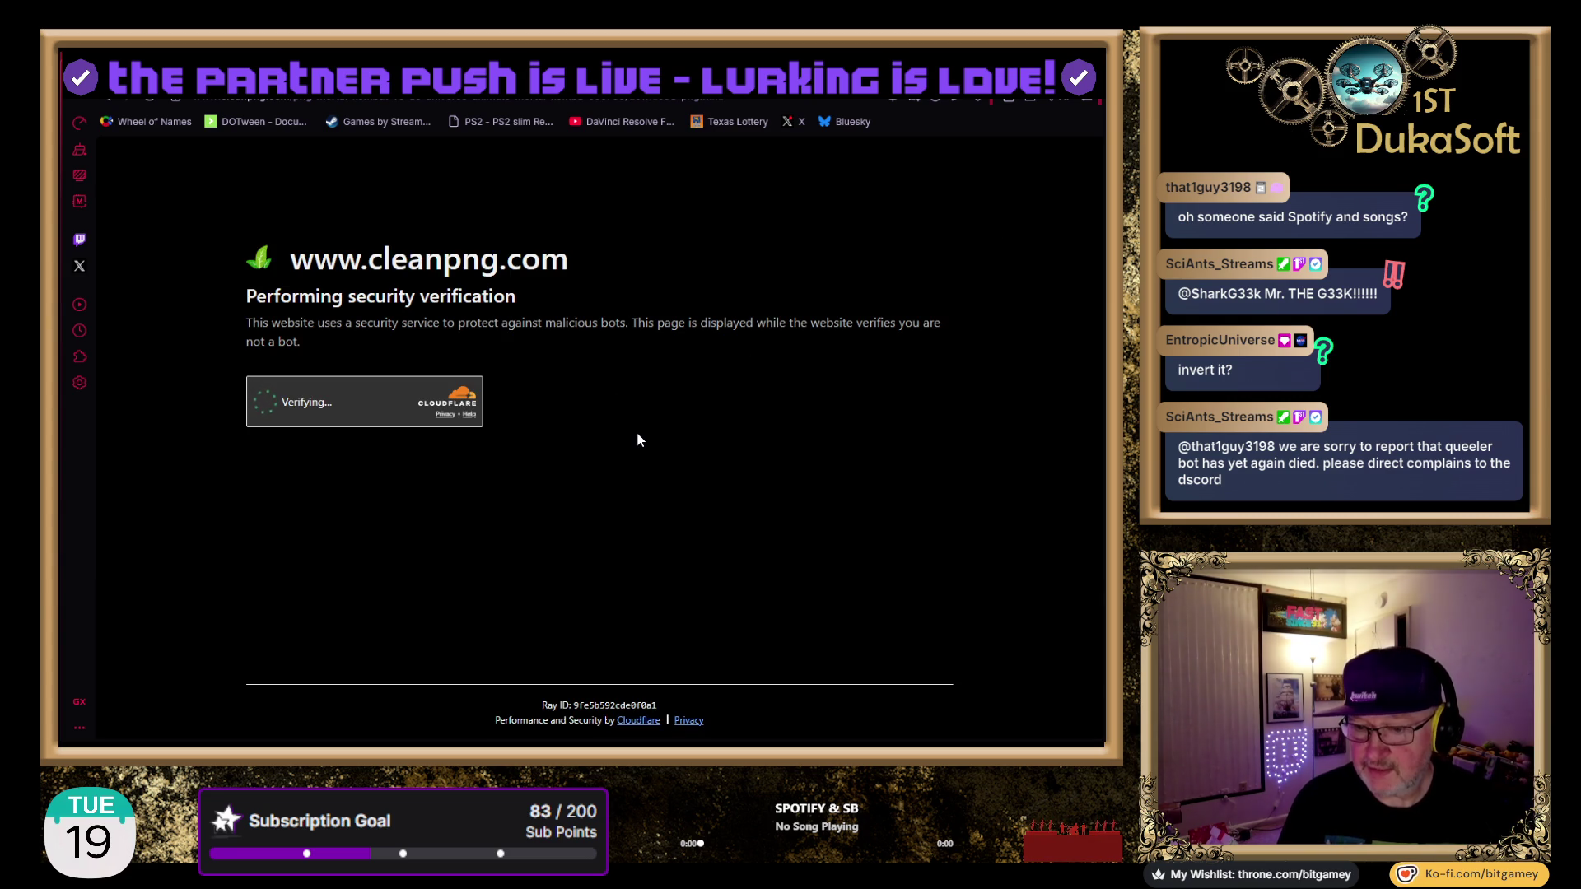
pyautogui.click(262, 402)
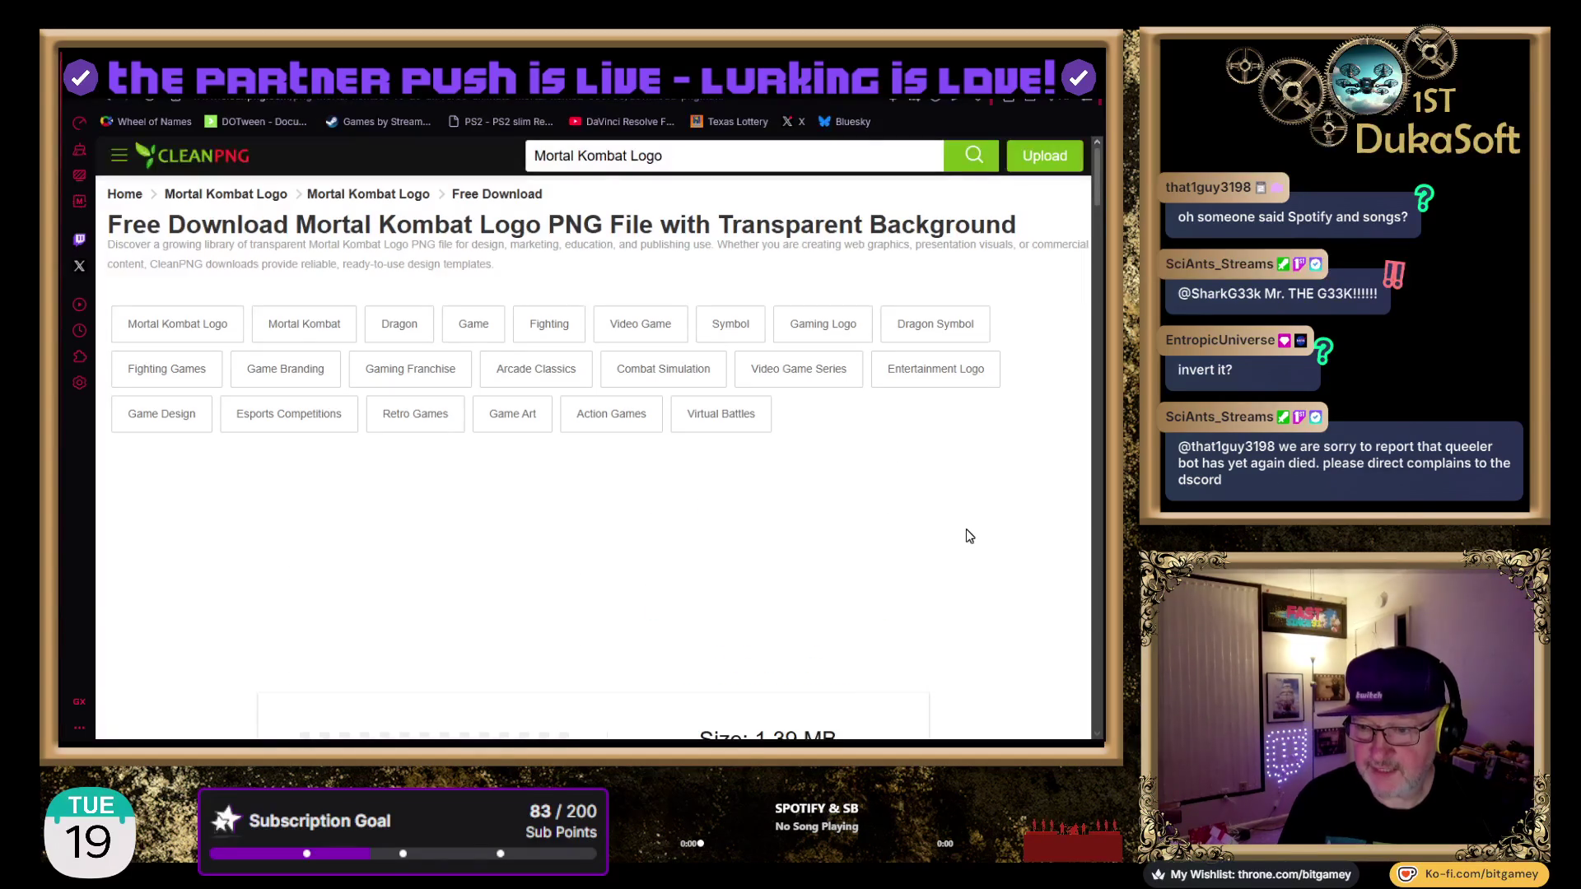
pyautogui.scroll(-3, 1021, 499)
pyautogui.scroll(-2, 1030, 510)
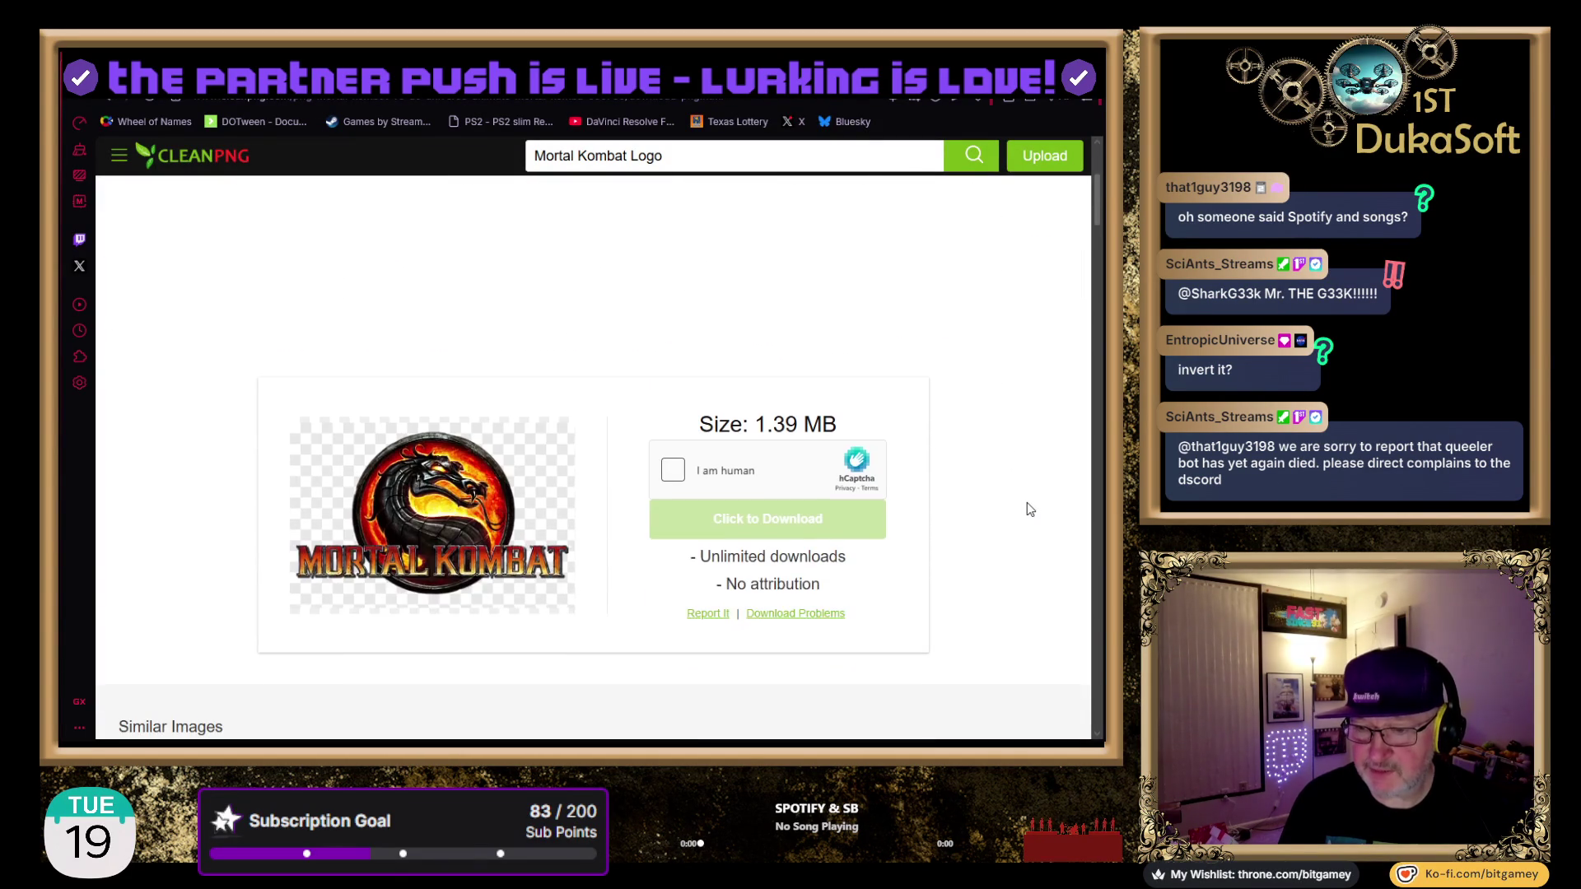
pyautogui.click(673, 470)
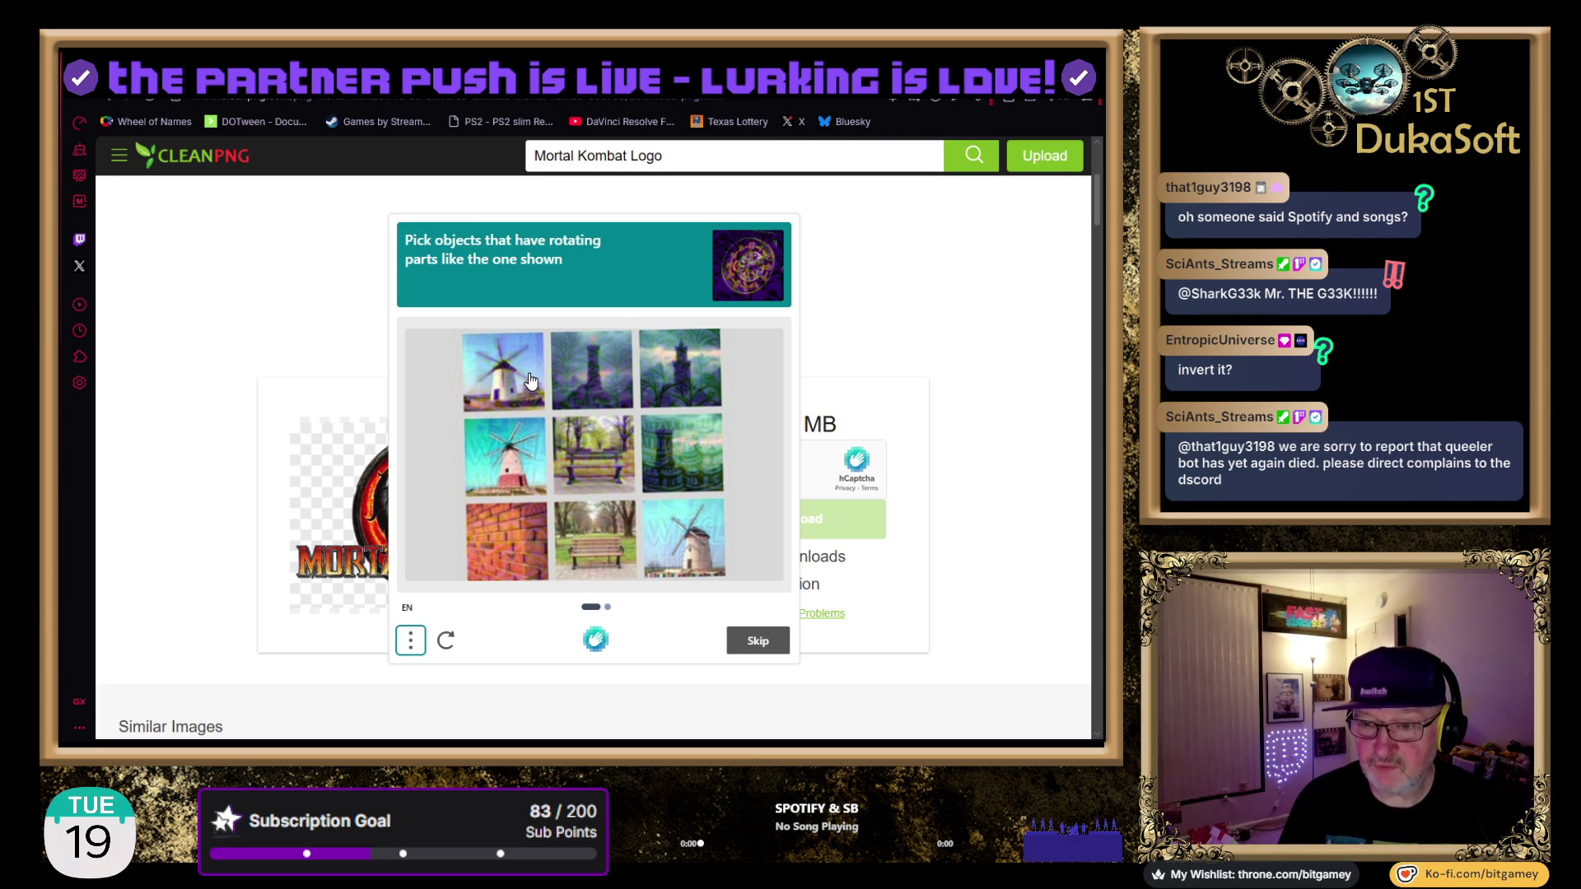
# Pick the windmill tiles in both picture sets and submit the verification
pyautogui.click(529, 379)
pyautogui.click(514, 463)
pyautogui.click(669, 558)
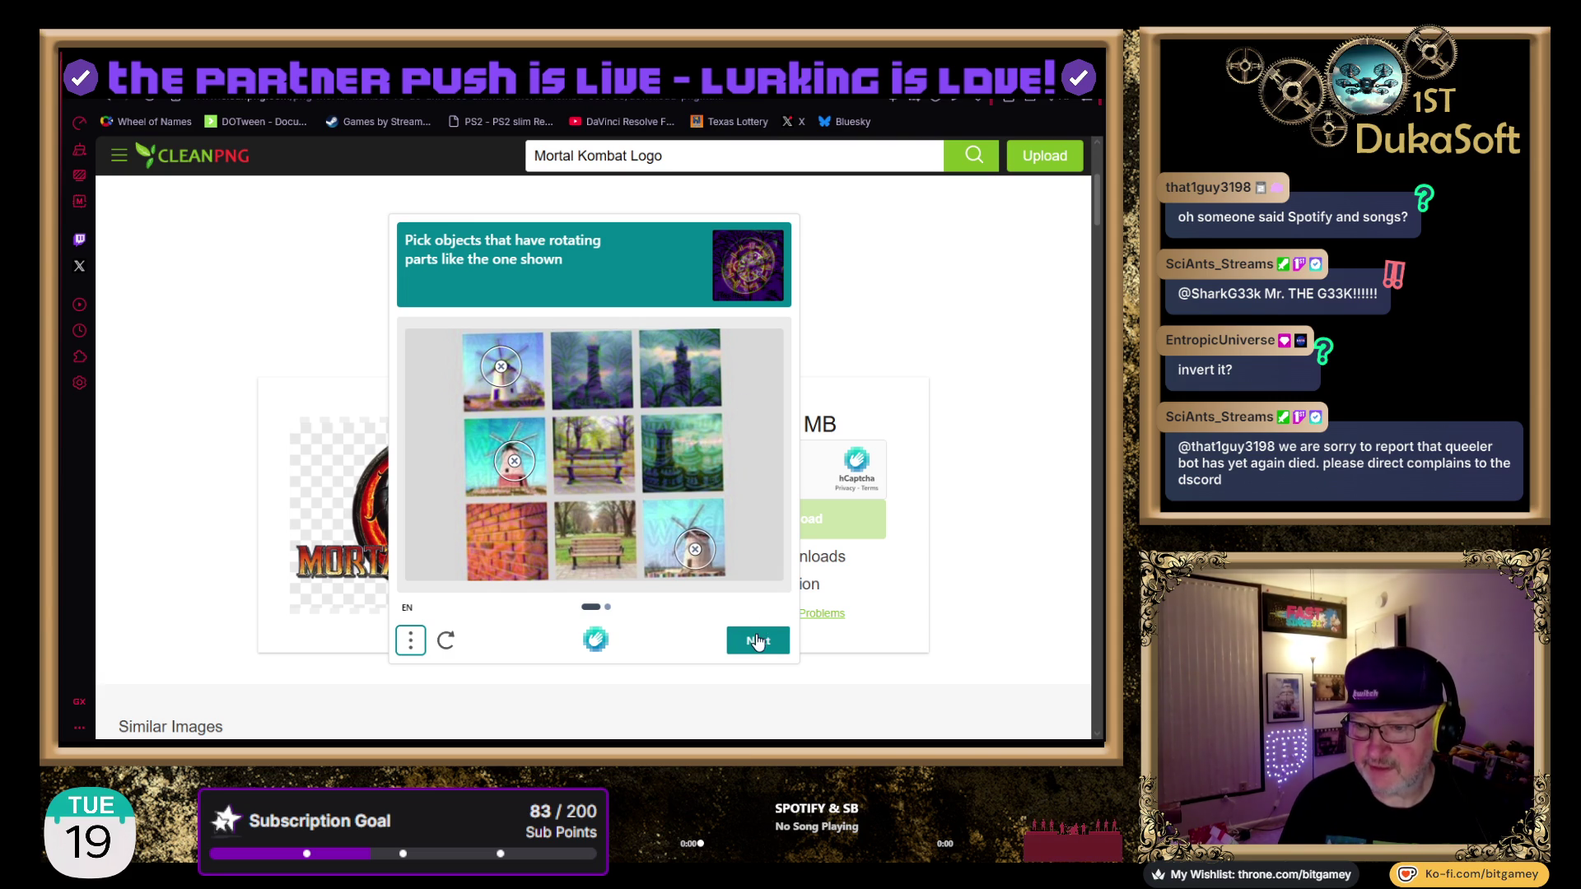
pyautogui.click(757, 642)
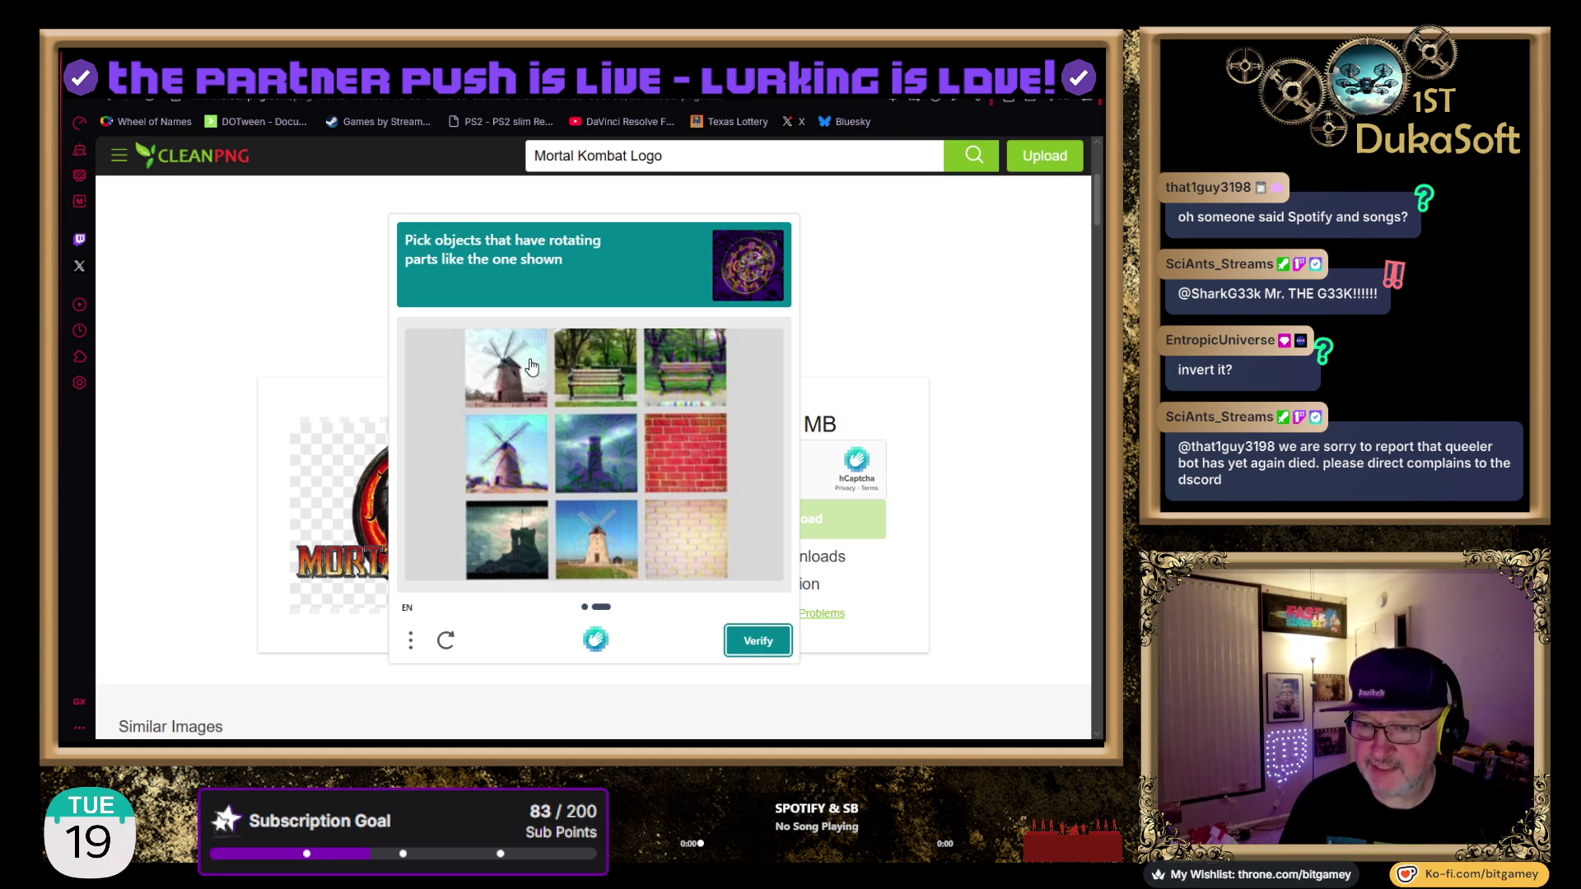
pyautogui.click(511, 362)
pyautogui.click(505, 468)
pyautogui.click(614, 571)
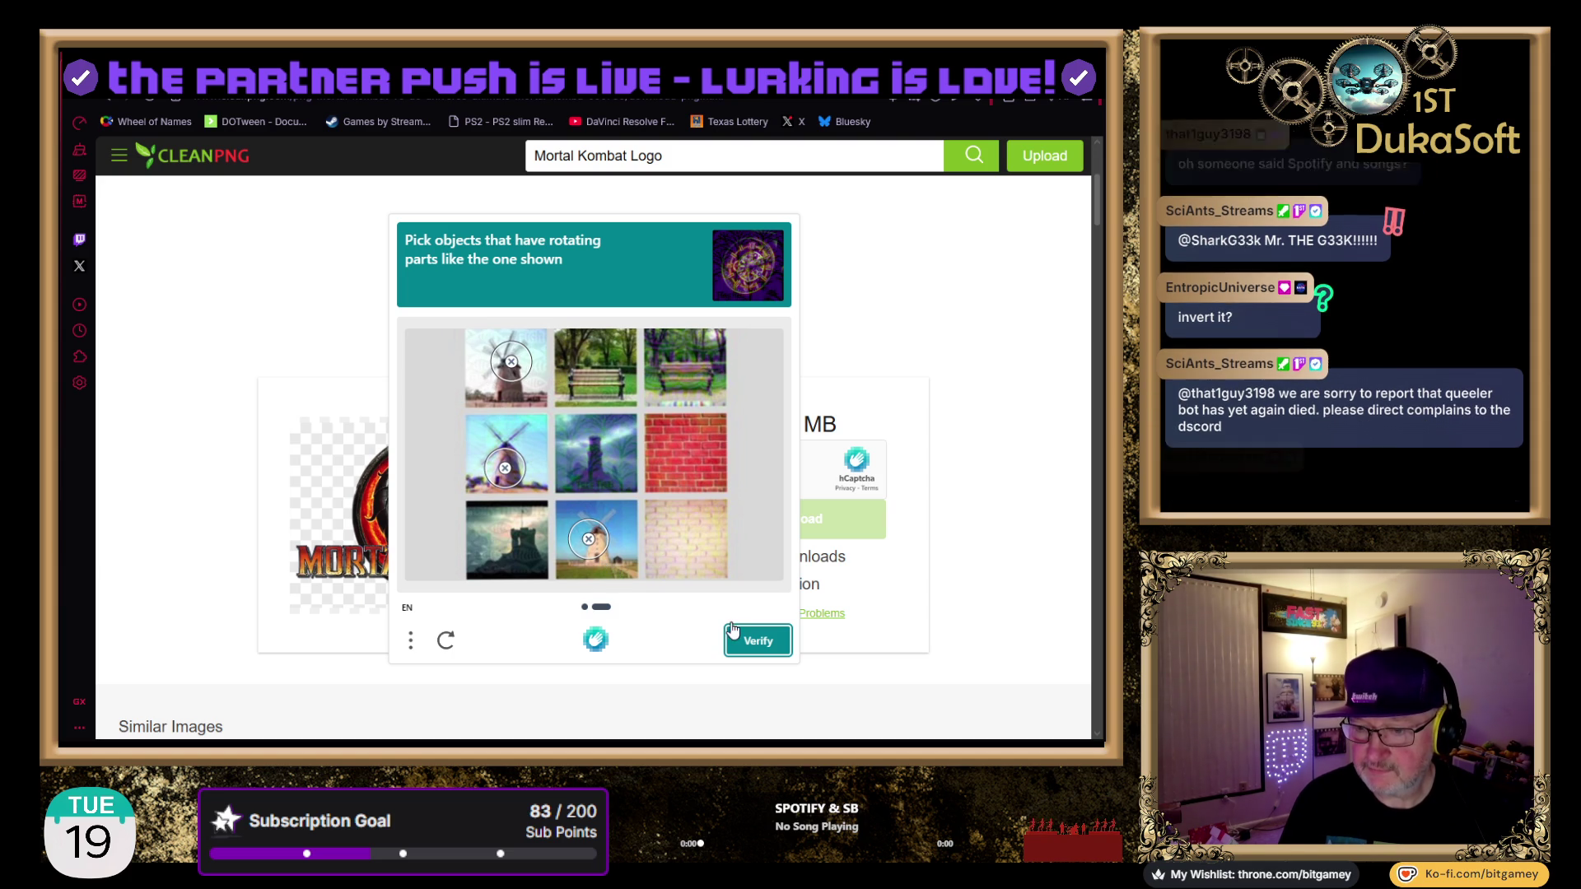
pyautogui.click(766, 640)
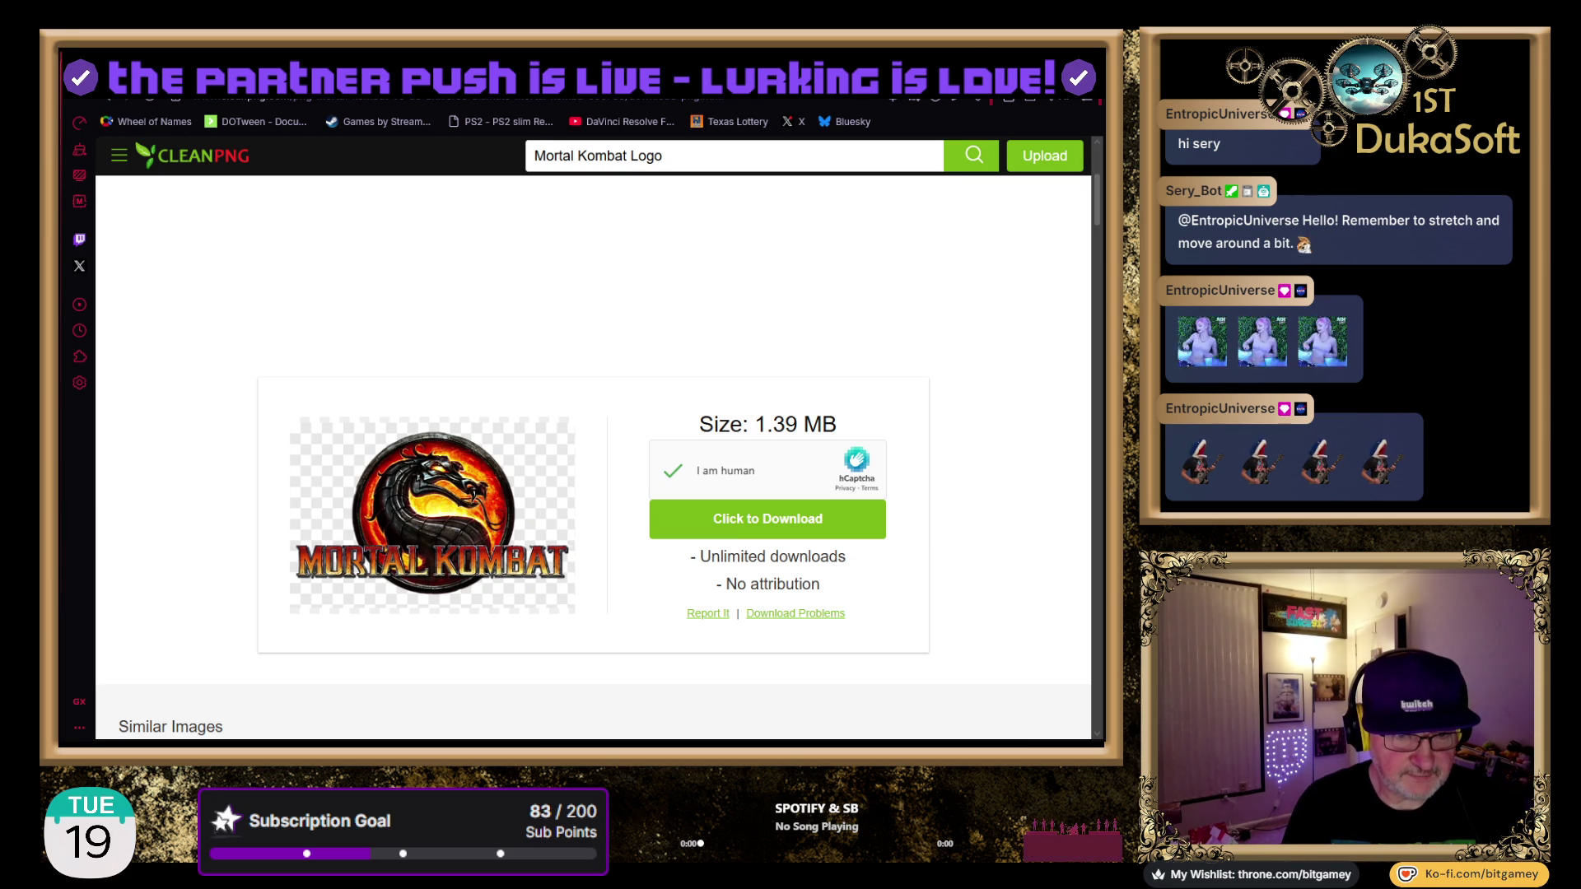
# Paste the Mortal Kombat logo into the affiliateversary flyer and move it left
pyautogui.hotkey('alt', 'Tab')
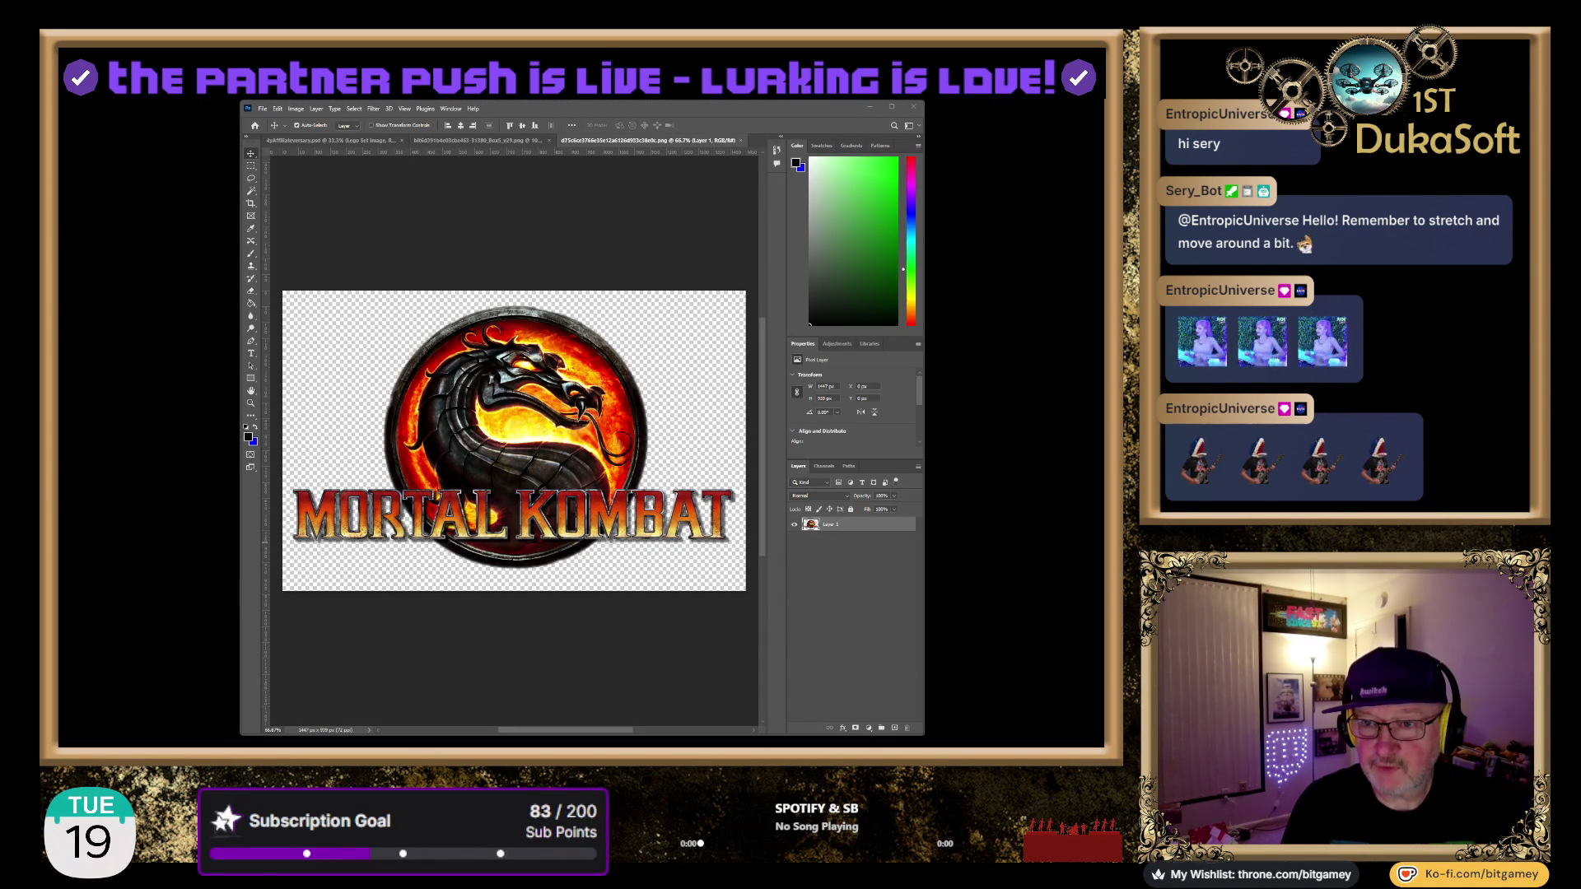
pyautogui.click(329, 141)
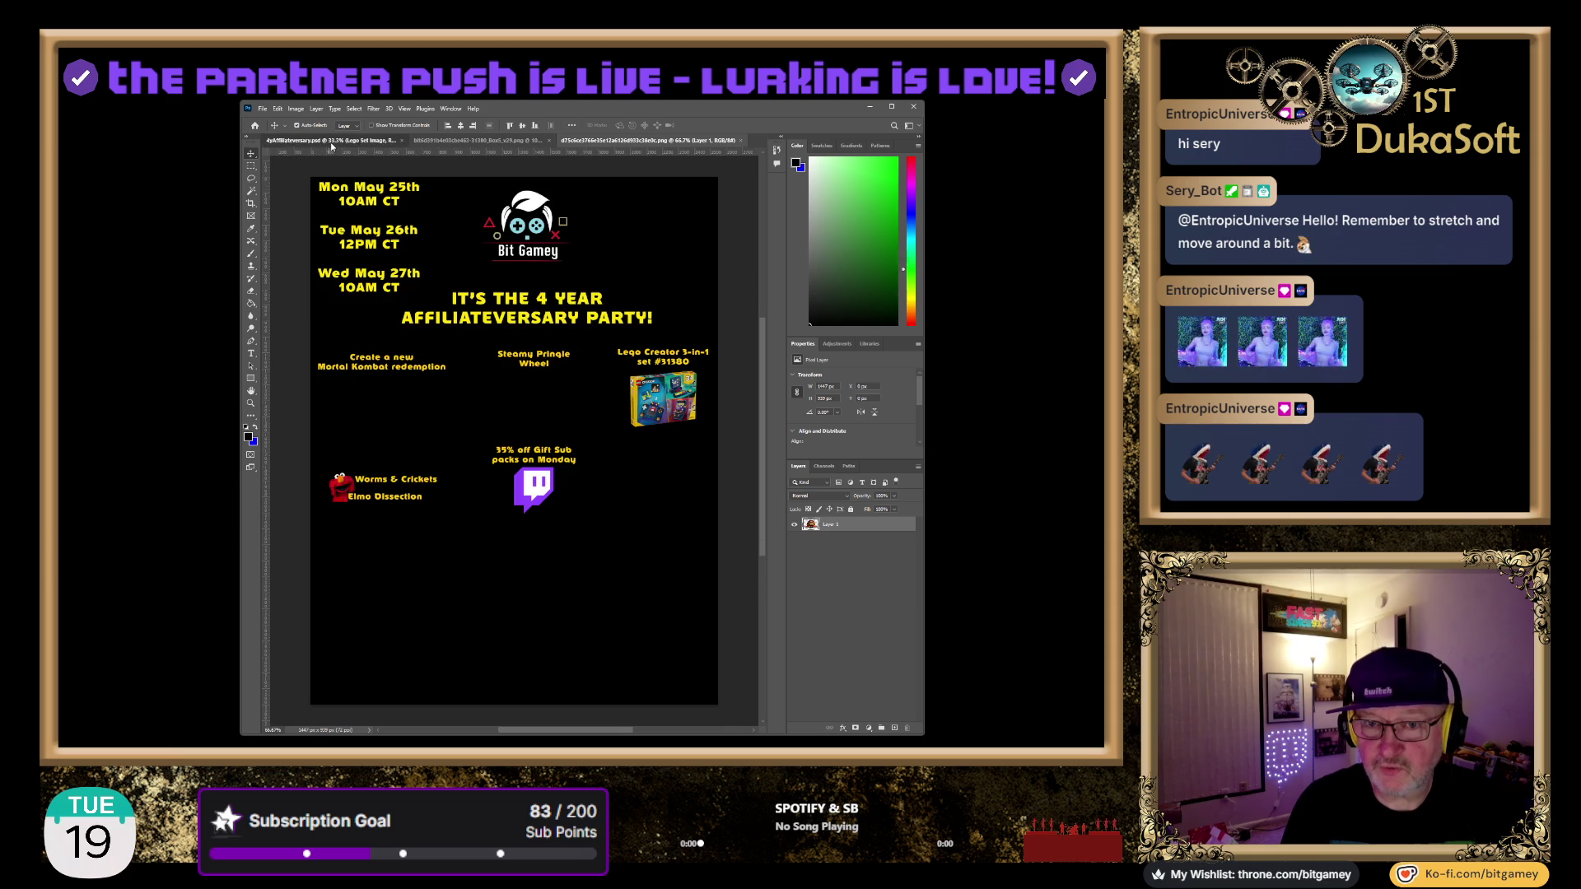
pyautogui.hotkey('ctrl', 'v')
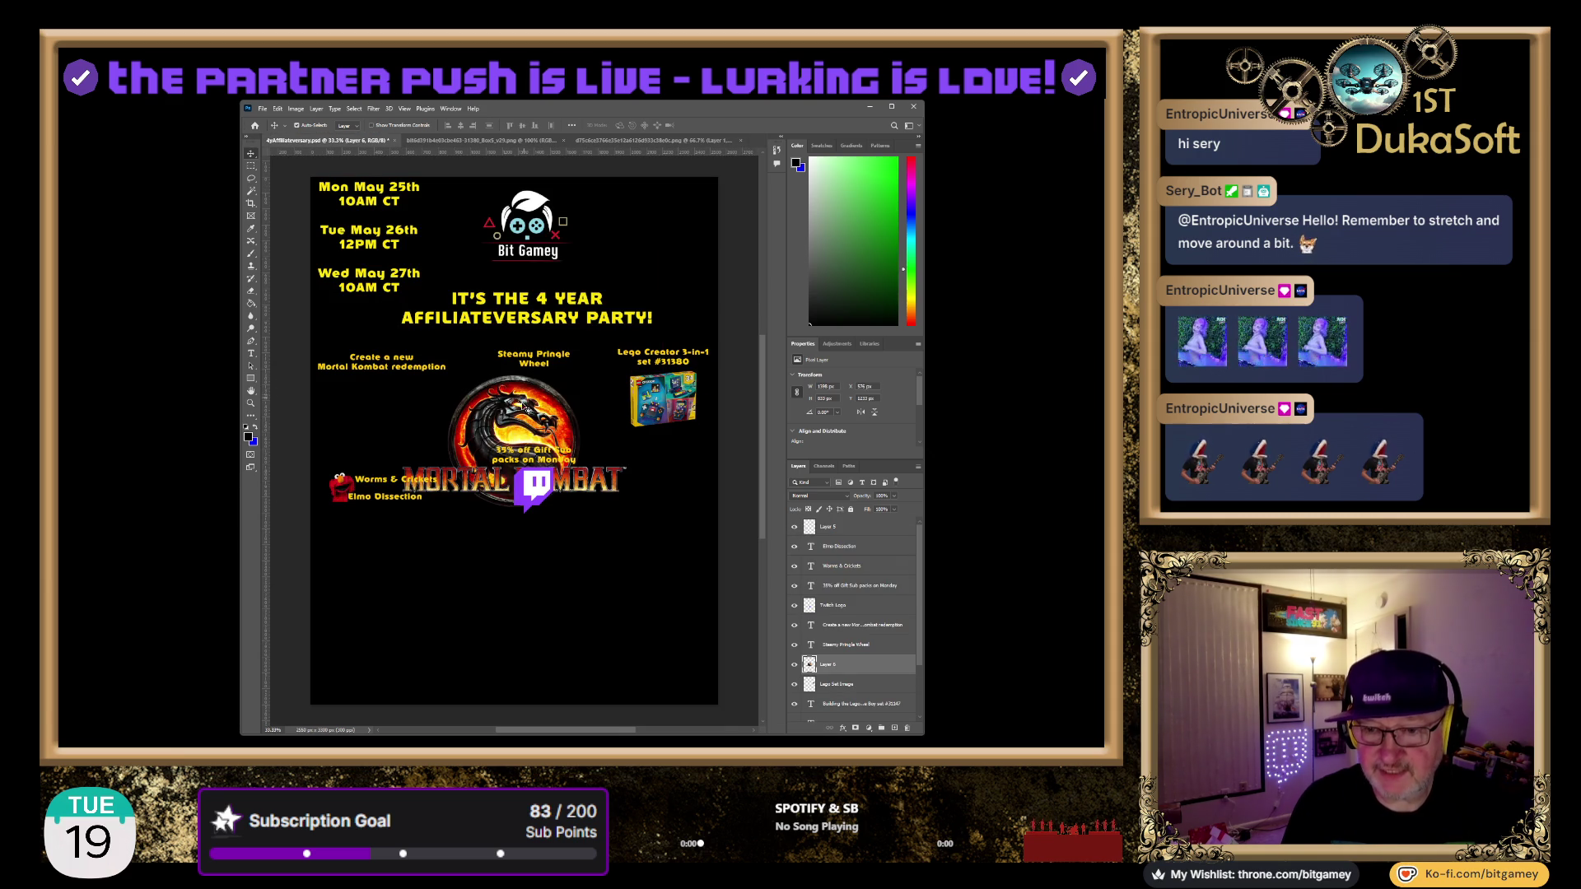
pyautogui.moveTo(524, 415); pyautogui.dragTo(407, 427)
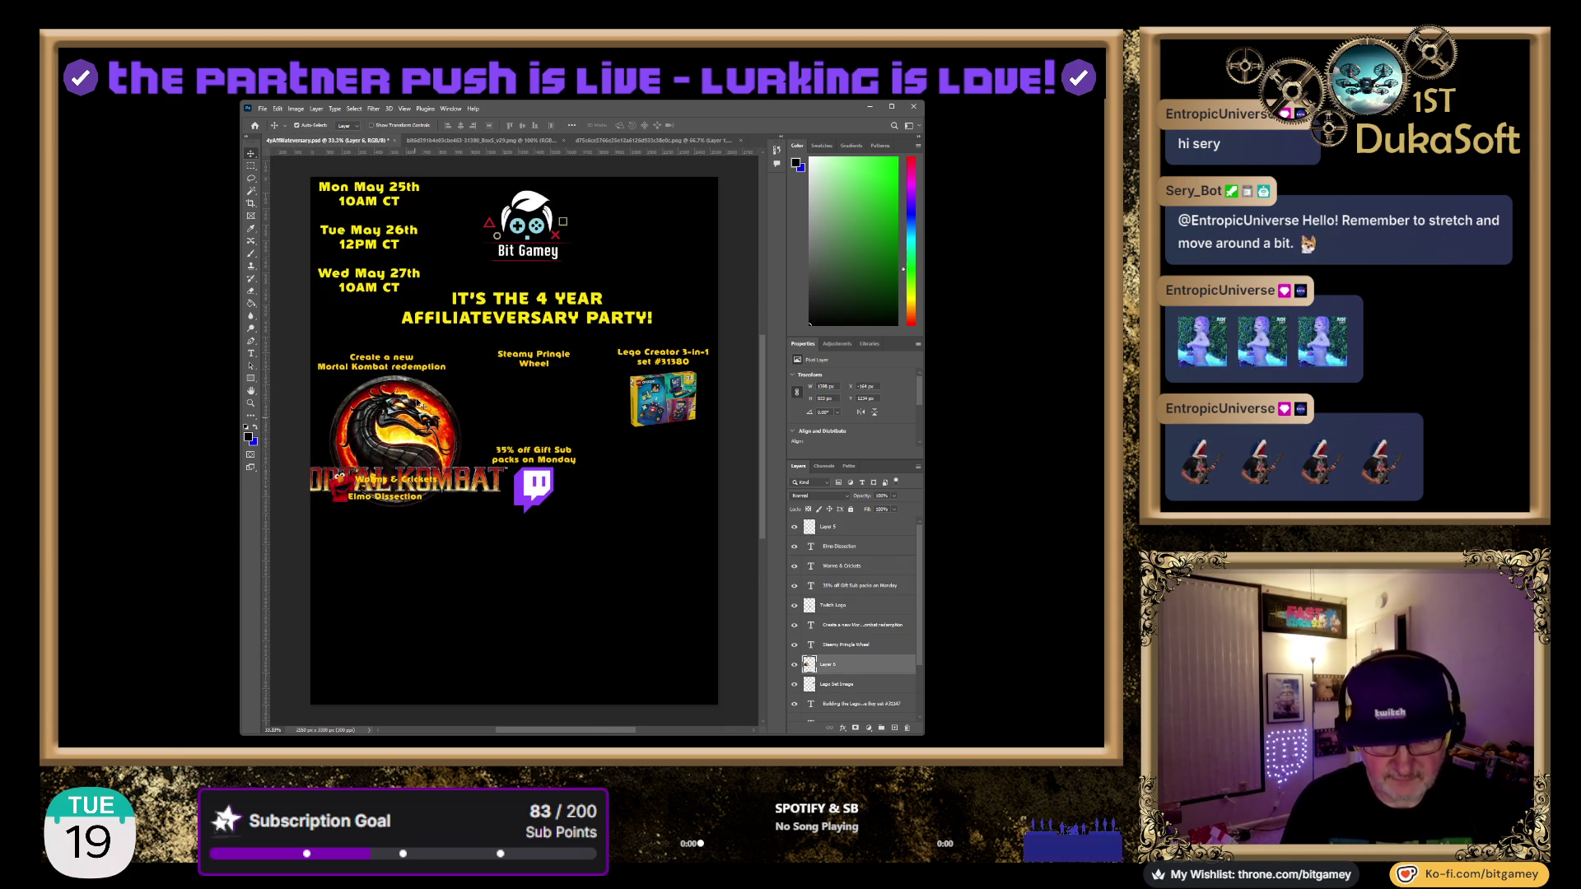
# Scale the logo down to fit beneath the 'Create a new Mortal Kombat redemption' caption
pyautogui.hotkey('ctrl', 't')
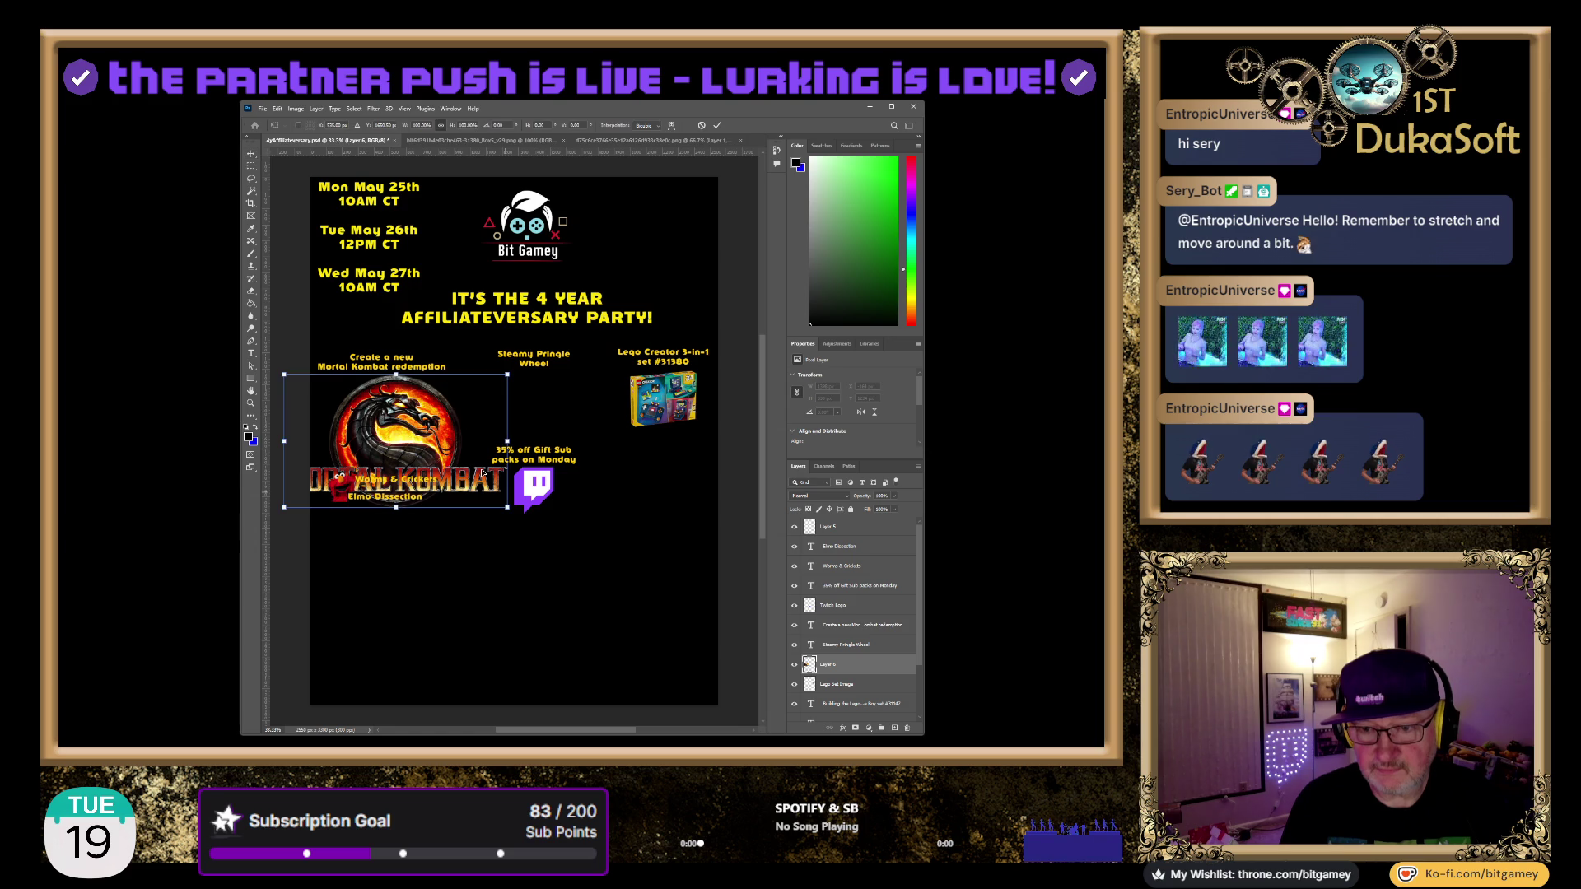
pyautogui.moveTo(508, 507)
pyautogui.mouseDown()
pyautogui.moveTo(367, 420)
pyautogui.moveTo(391, 416)
pyautogui.mouseUp()
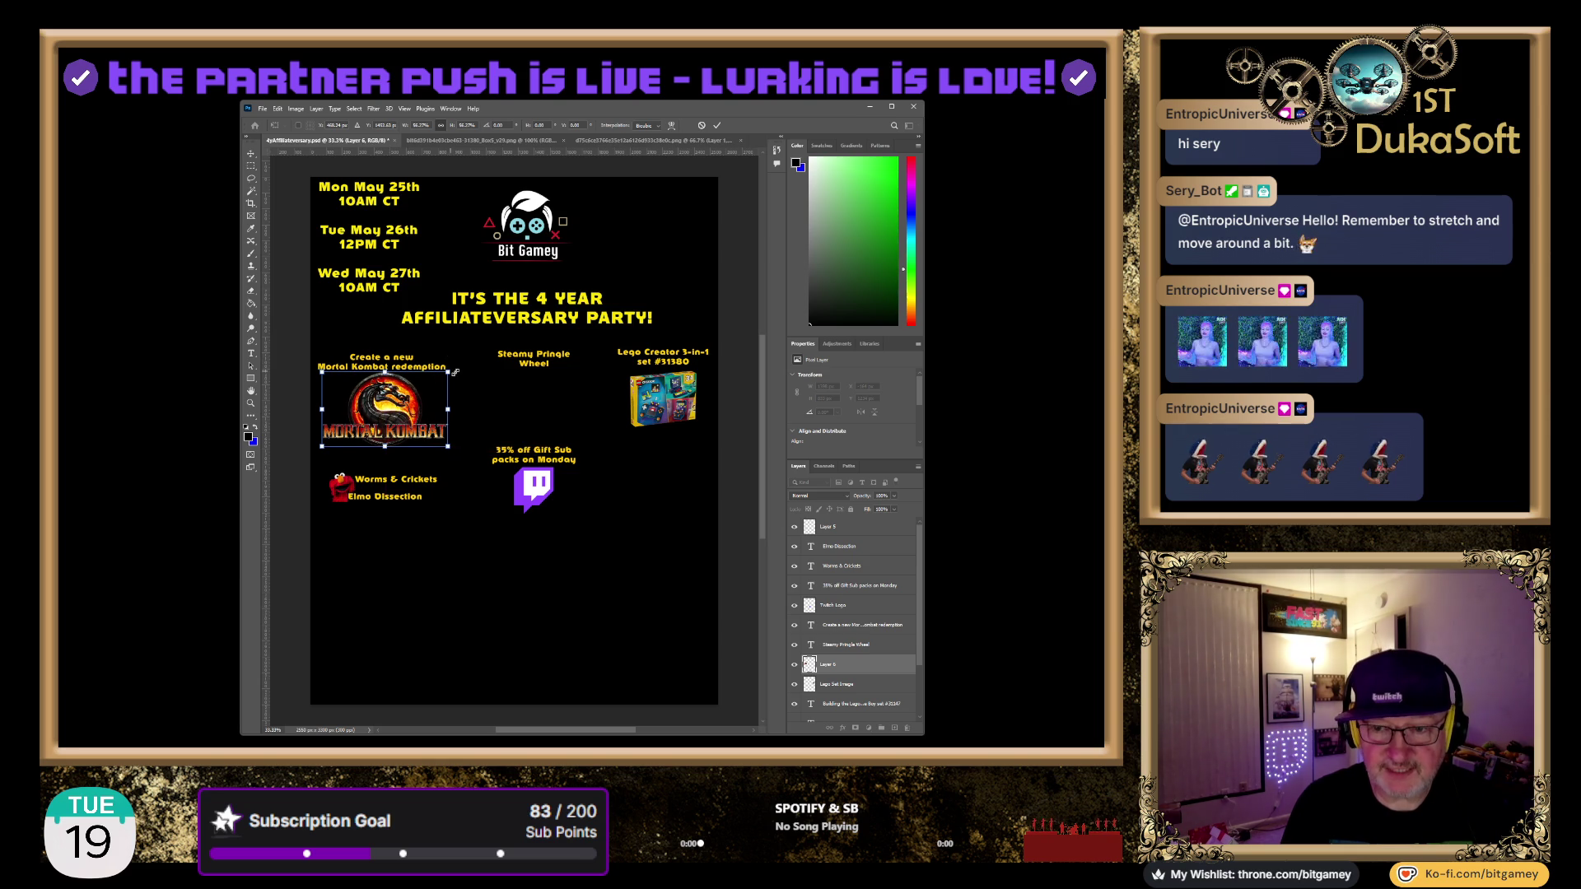
pyautogui.moveTo(447, 370); pyautogui.dragTo(444, 375)
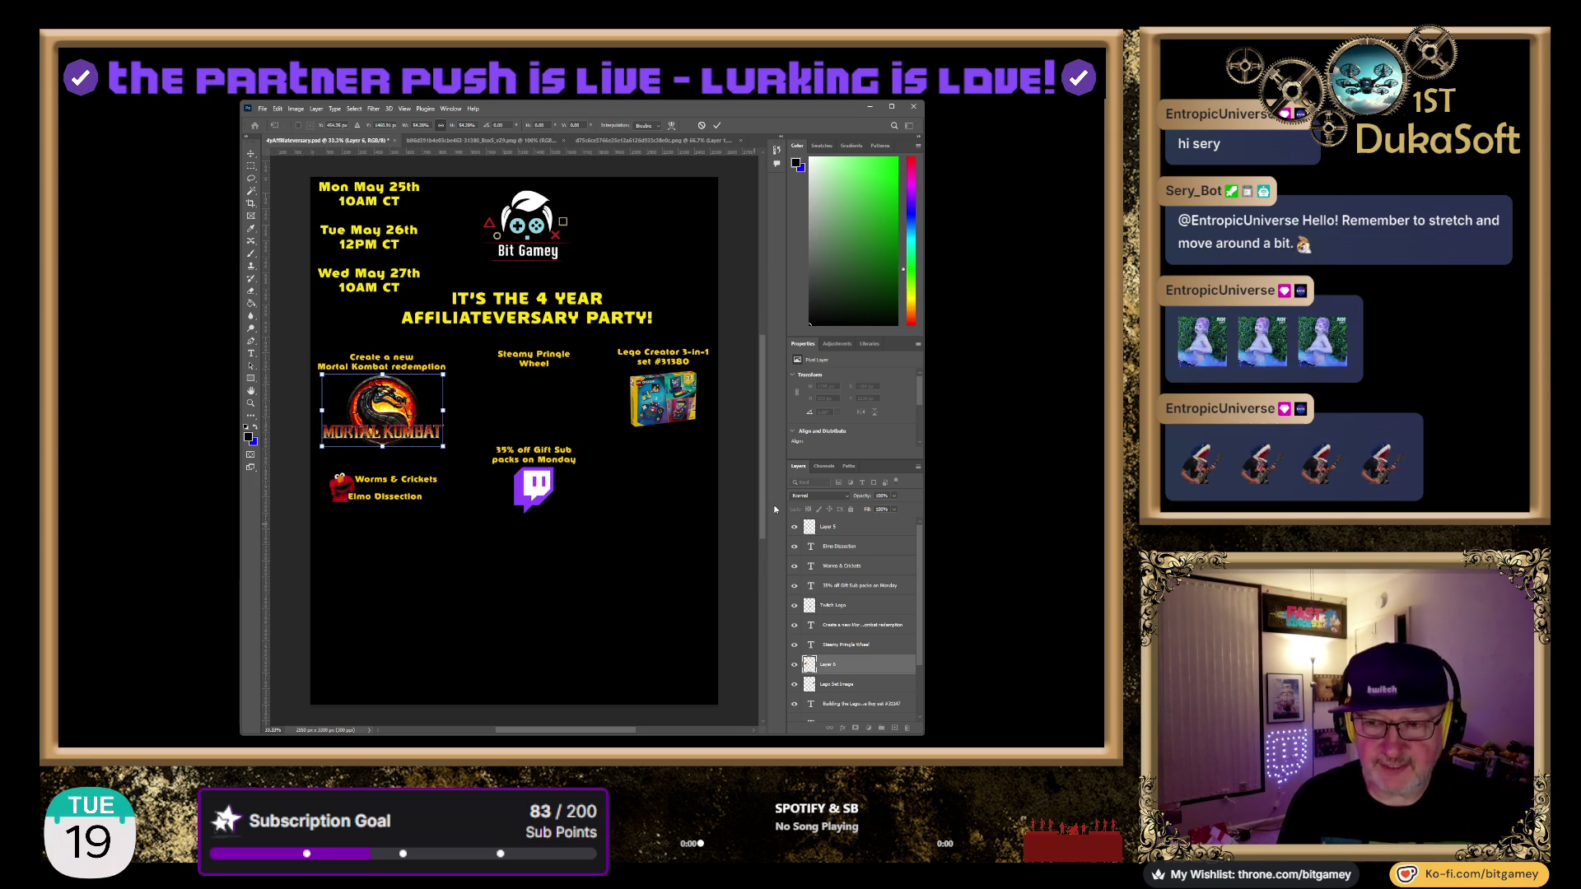
pyautogui.moveTo(443, 448); pyautogui.dragTo(424, 440)
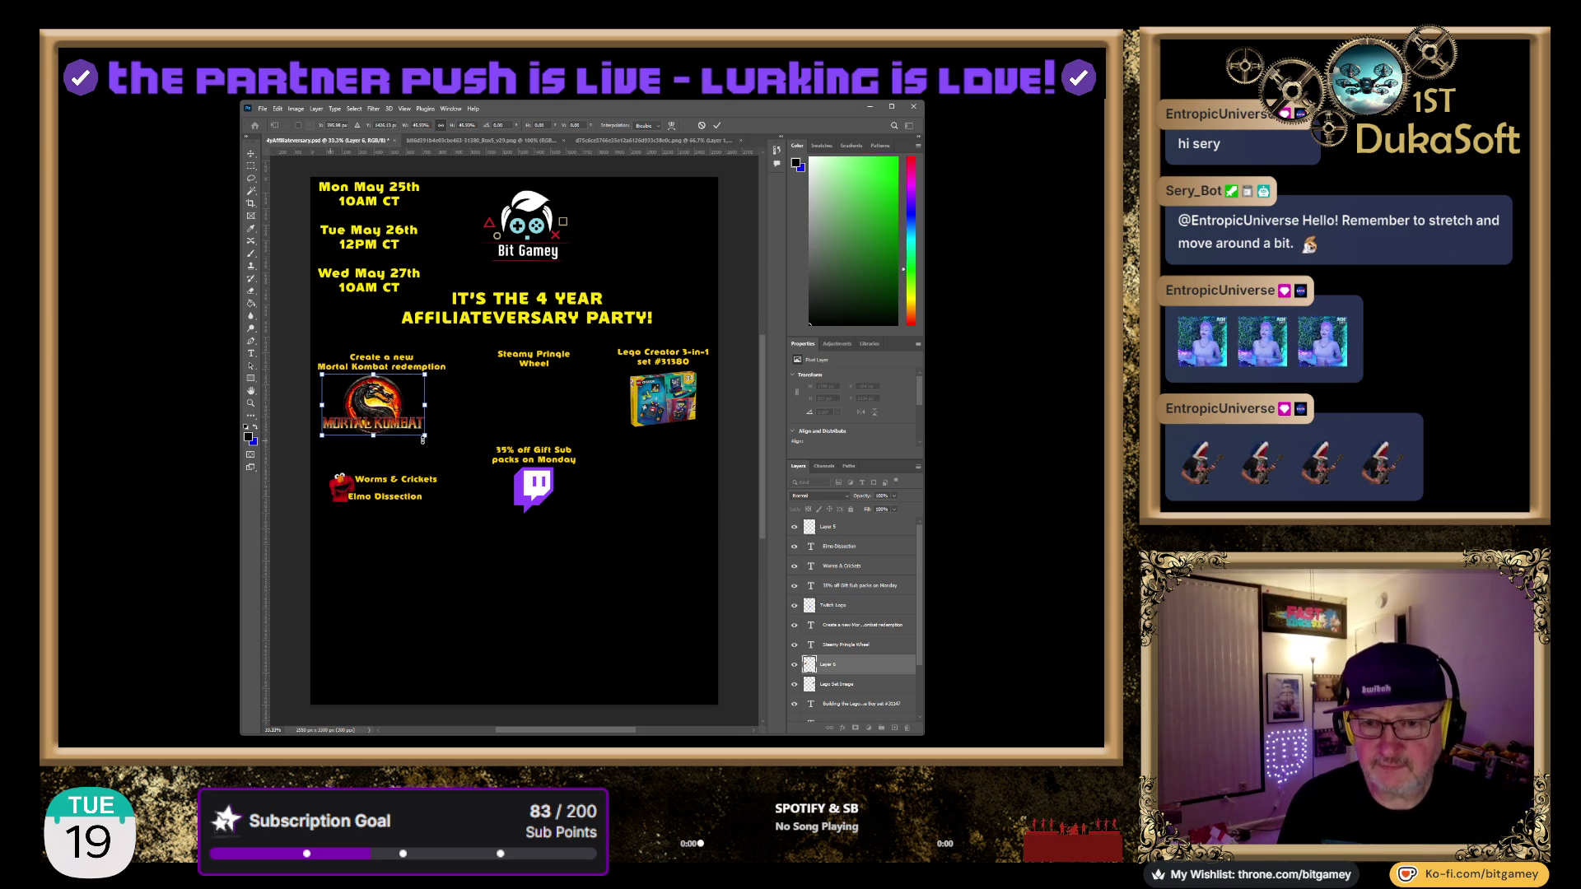
pyautogui.moveTo(323, 436); pyautogui.dragTo(328, 431)
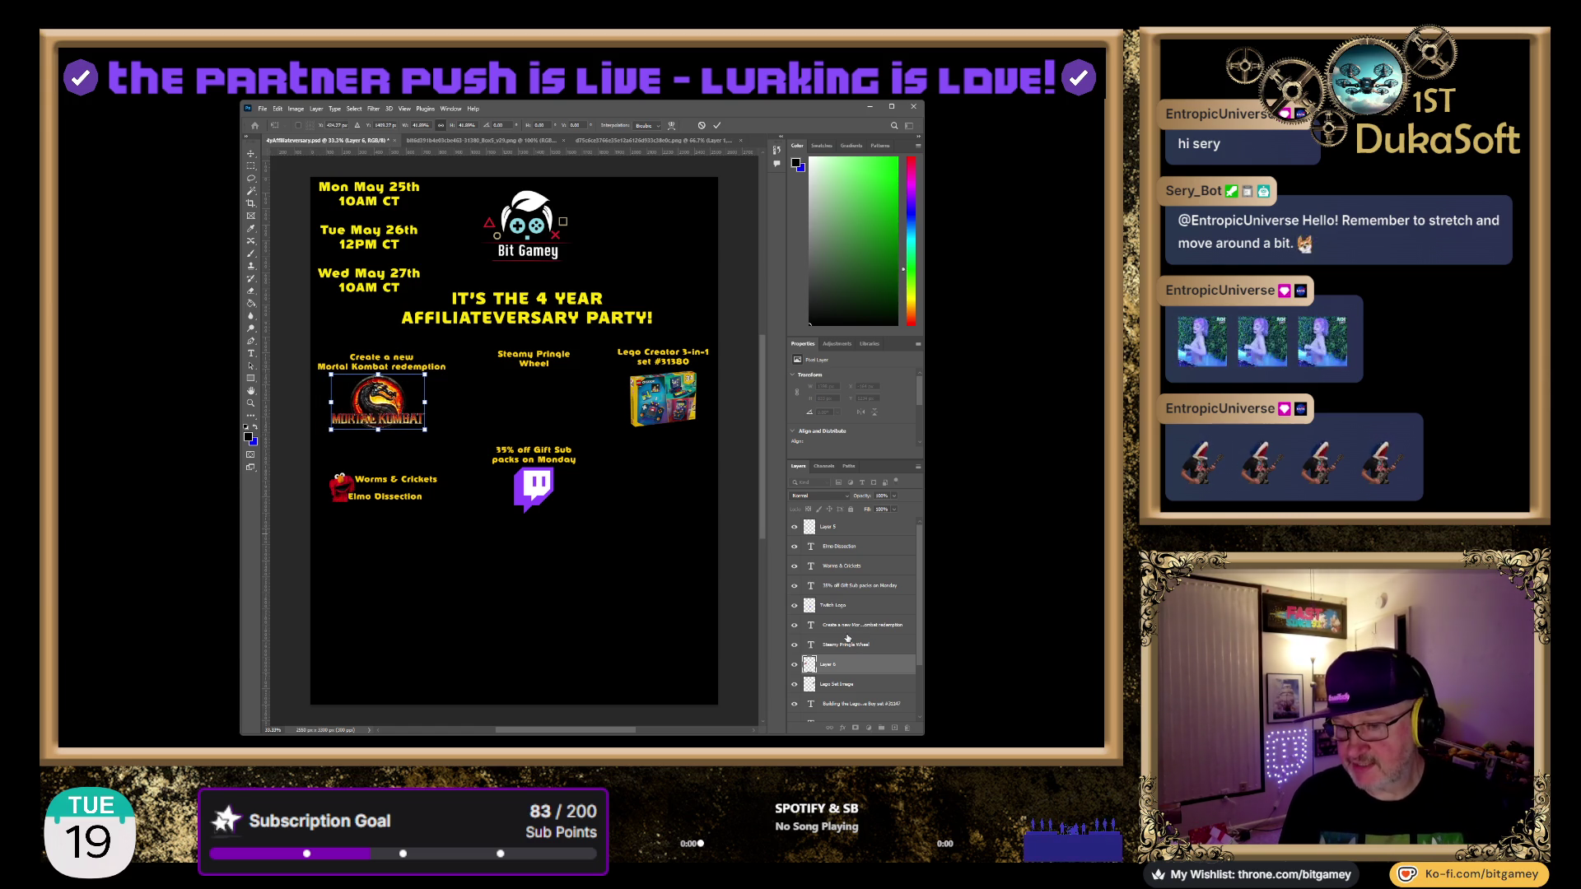
pyautogui.click(822, 626)
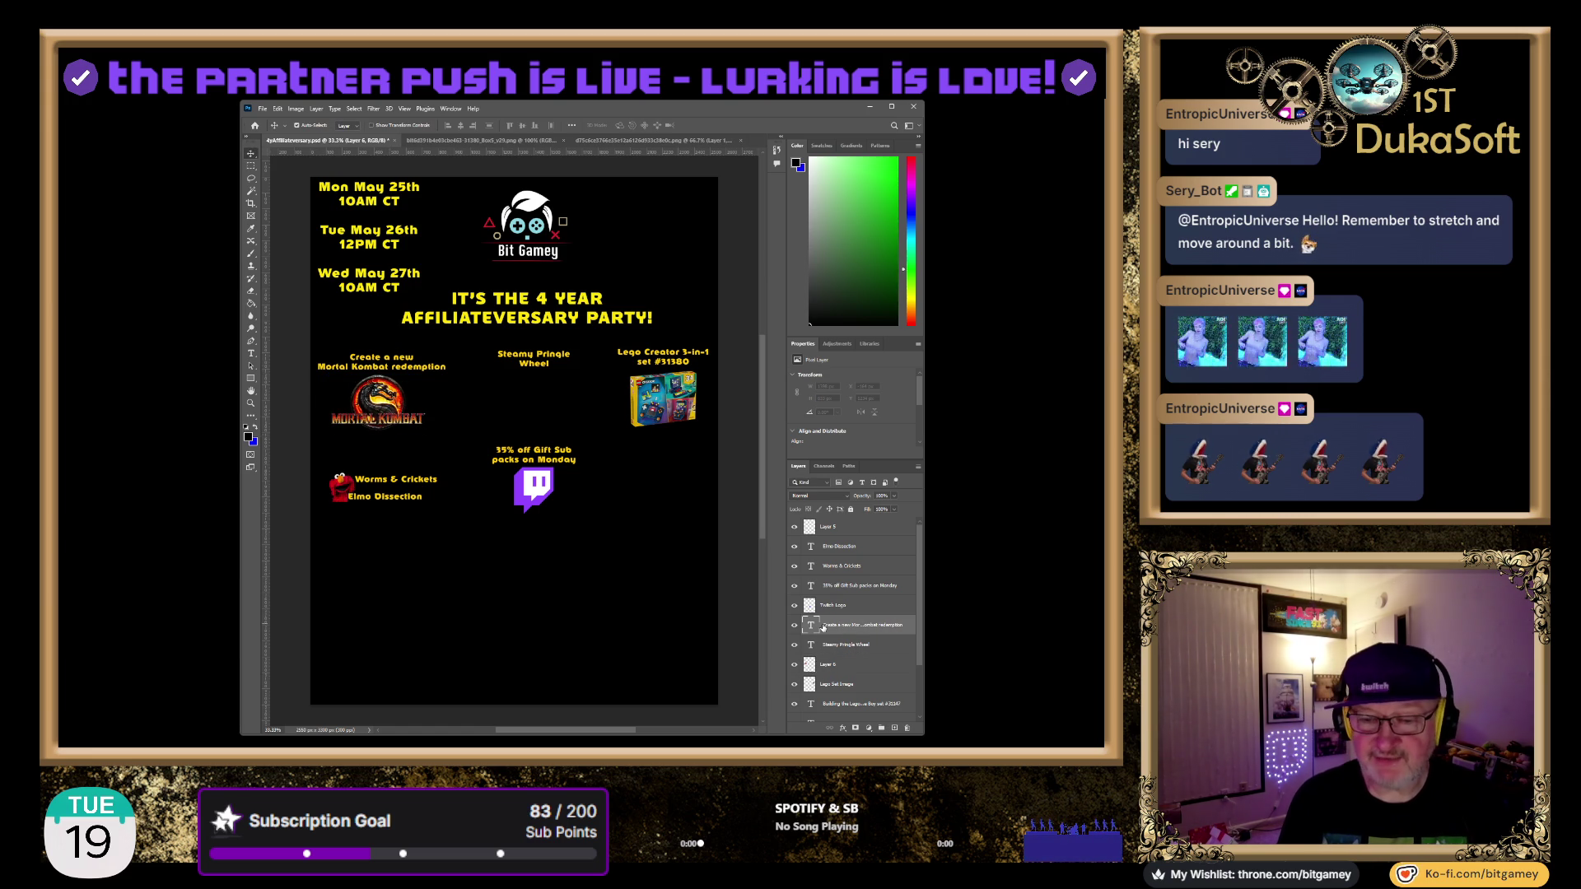
# Remove 'Mortal Kombat' so the caption reads 'Create a new redemption', then commit it
pyautogui.doubleClick(811, 626)
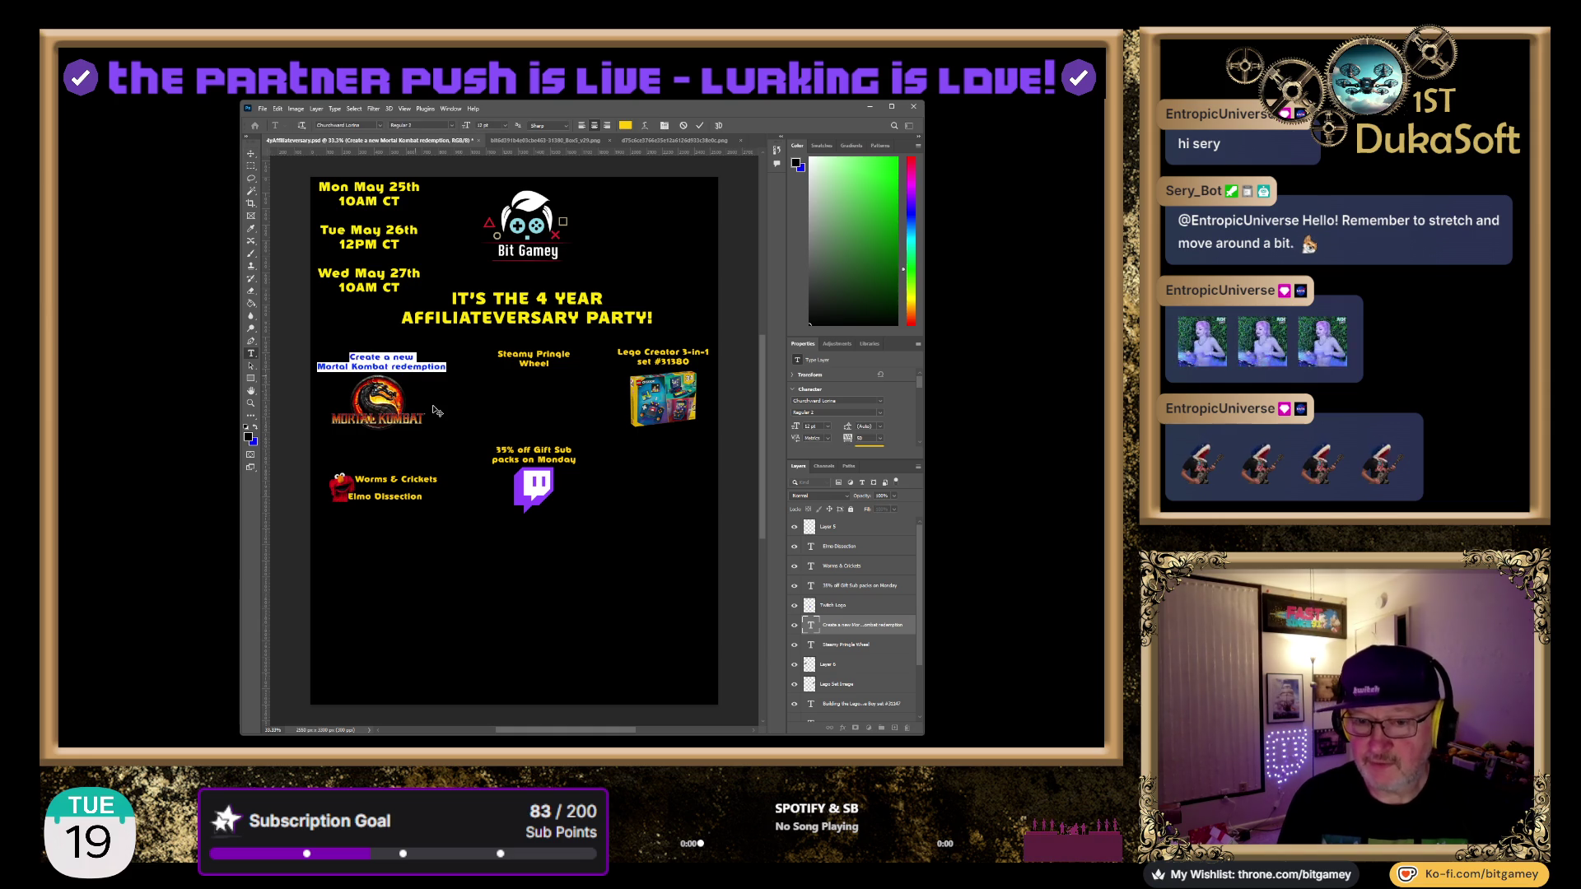
pyautogui.click(412, 365)
pyautogui.press('BackSpace')
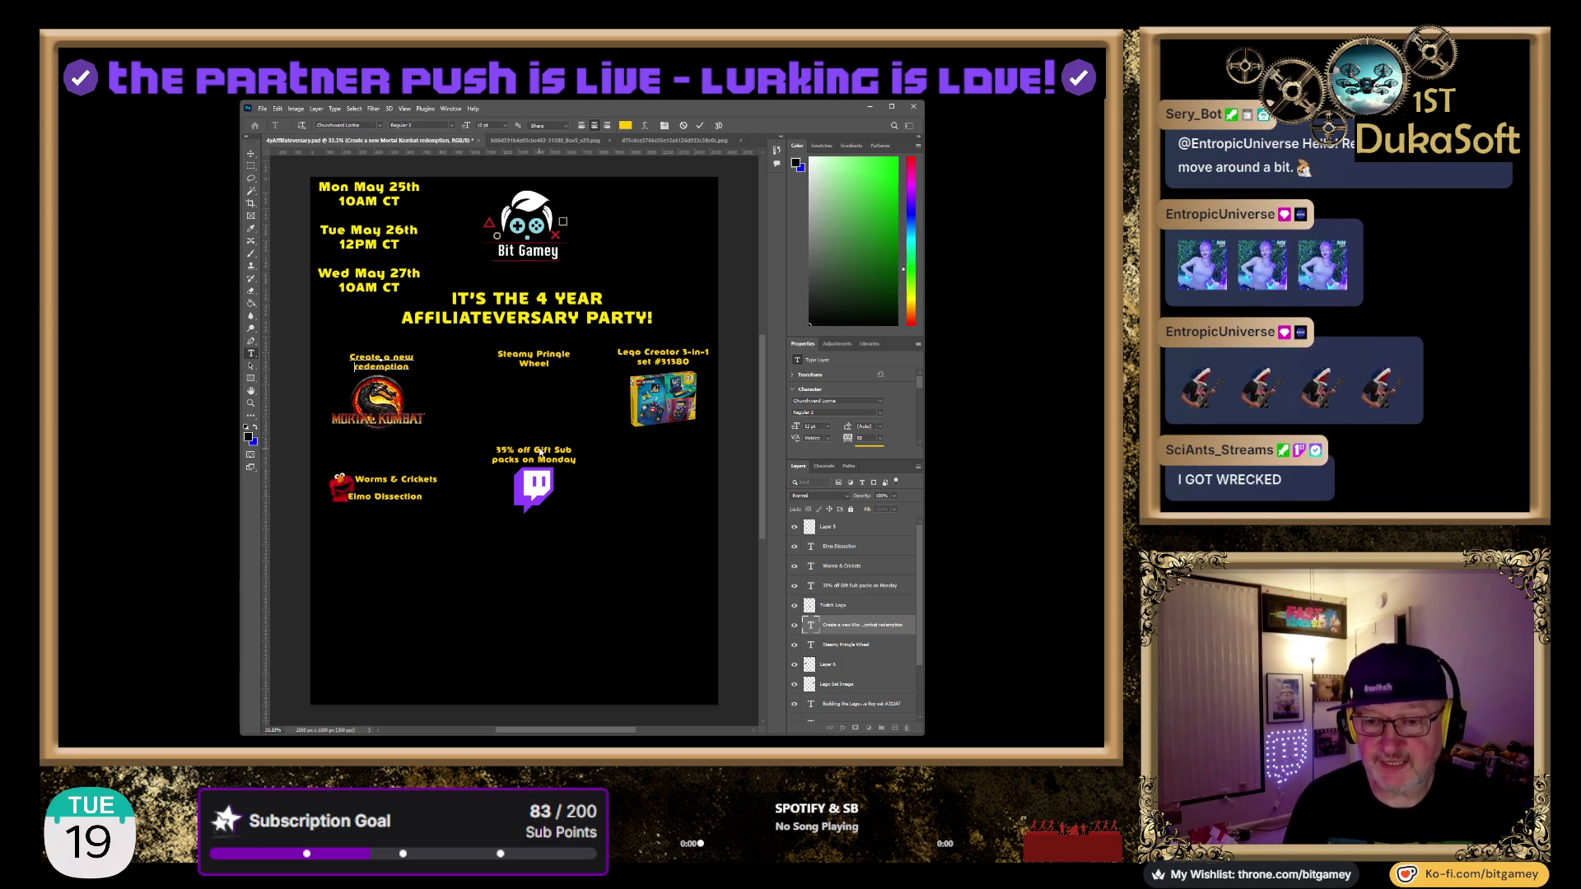
pyautogui.press('Escape')
pyautogui.press('v')
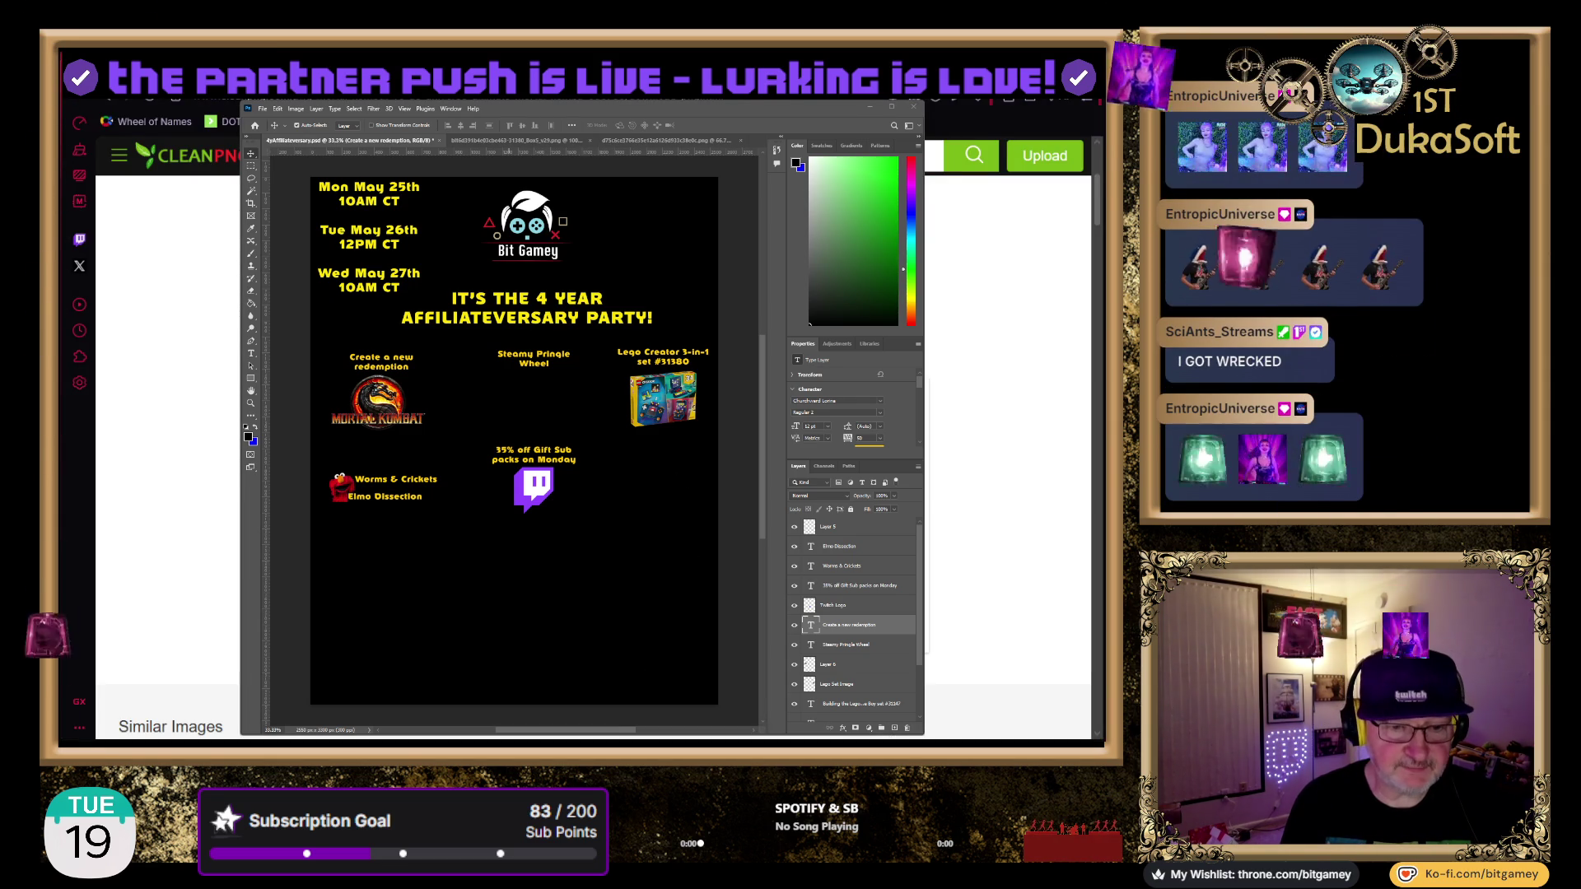
# In Wheel of Names, enter Hot Ones Pringles, Free Steam Game and Tasty Pringles on separate lines
pyautogui.hotkey('alt', 'Tab')
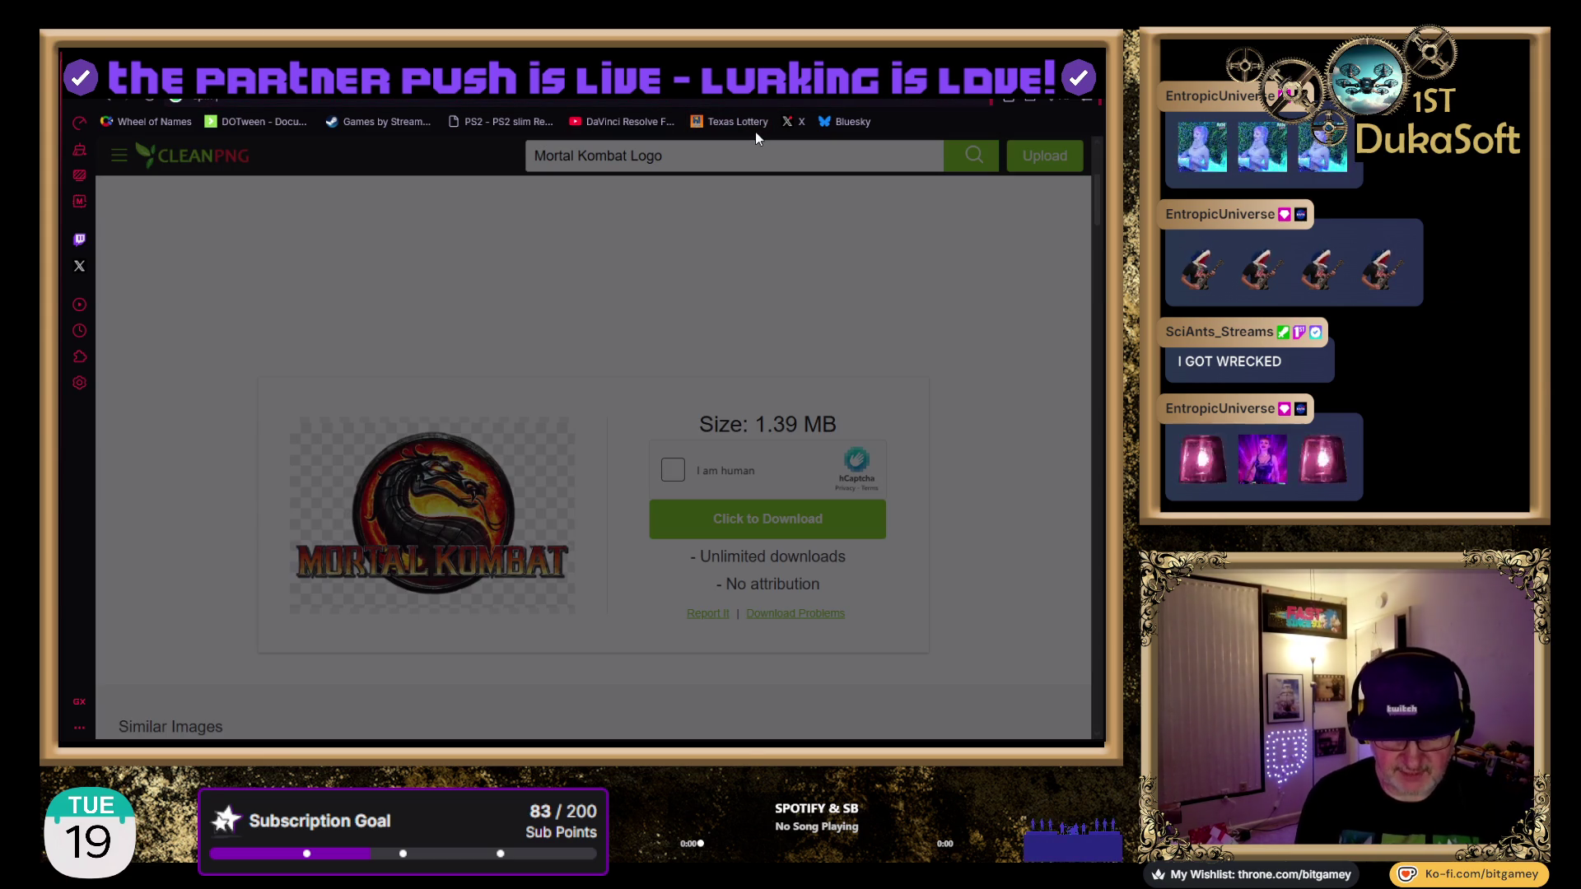
pyautogui.click(755, 97)
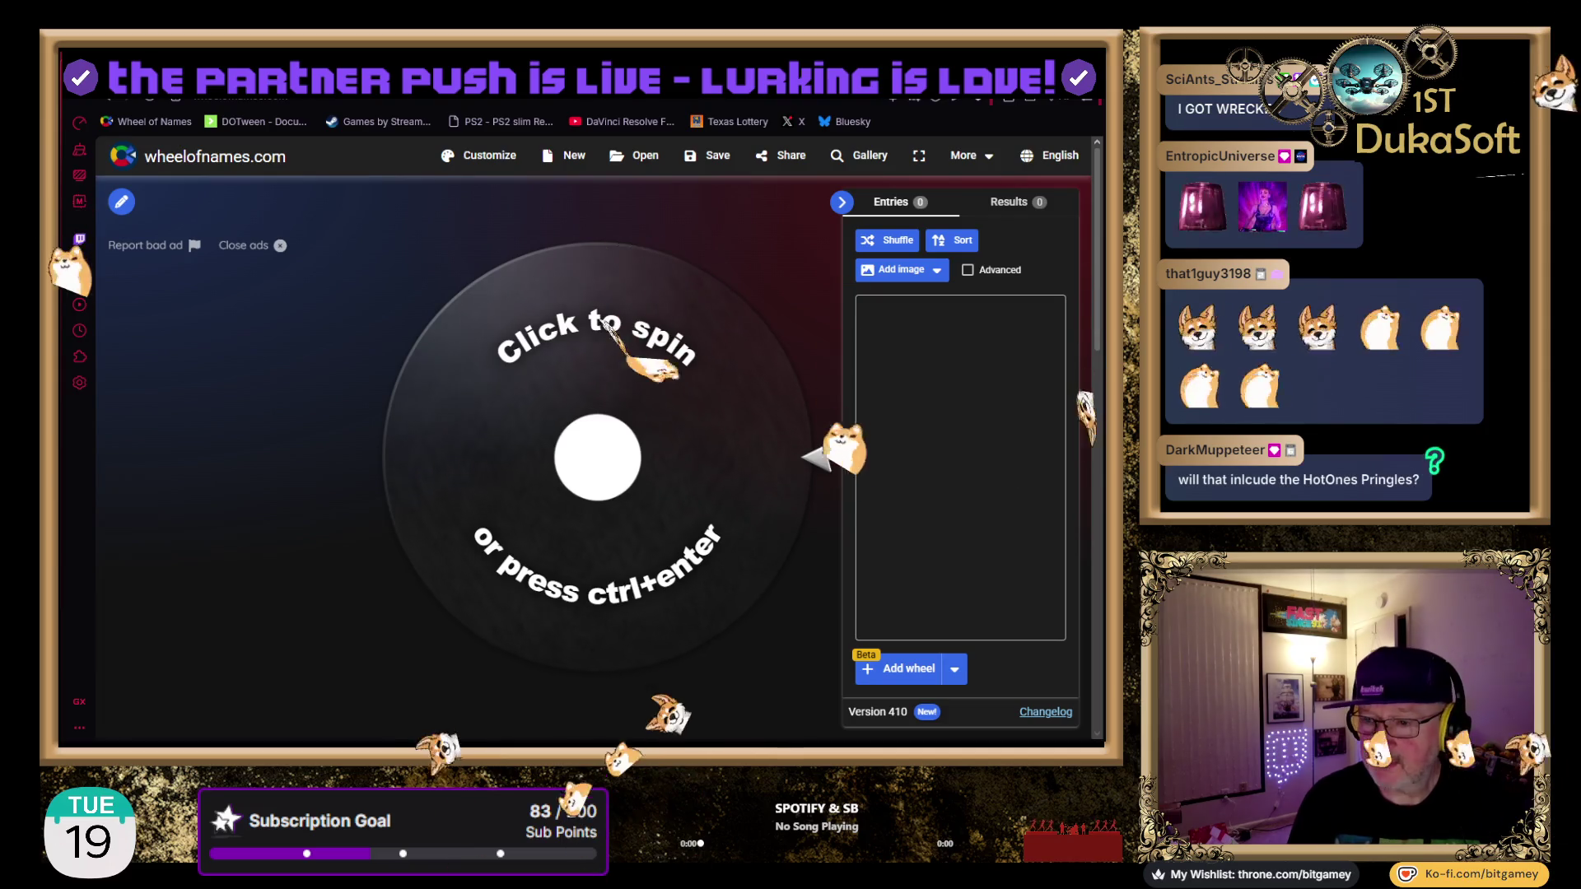
pyautogui.click(1007, 379)
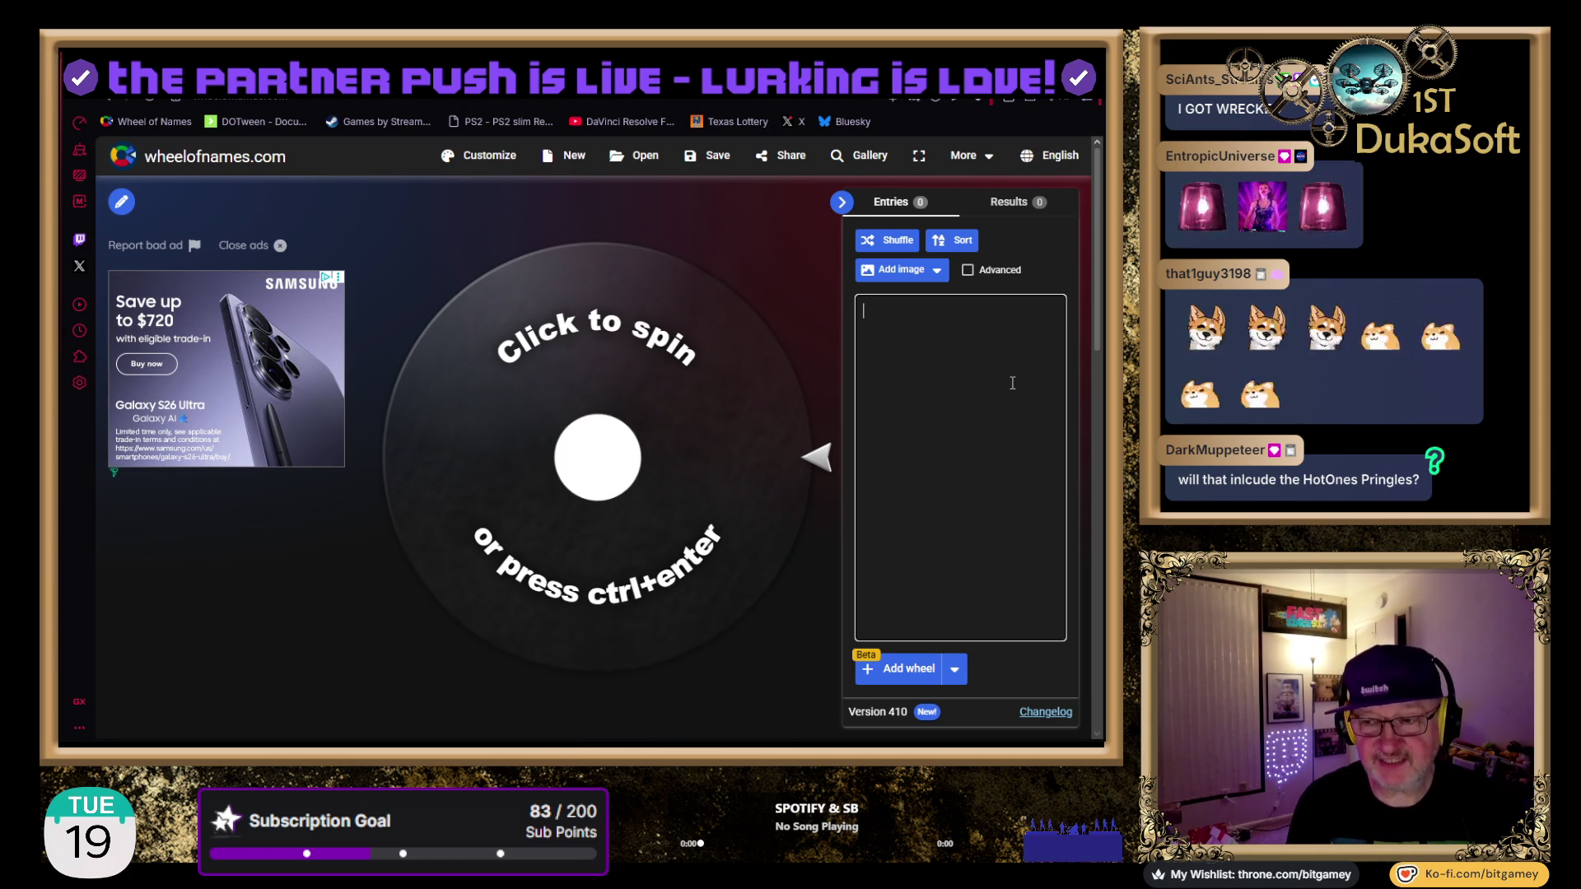
pyautogui.write('Hot ')
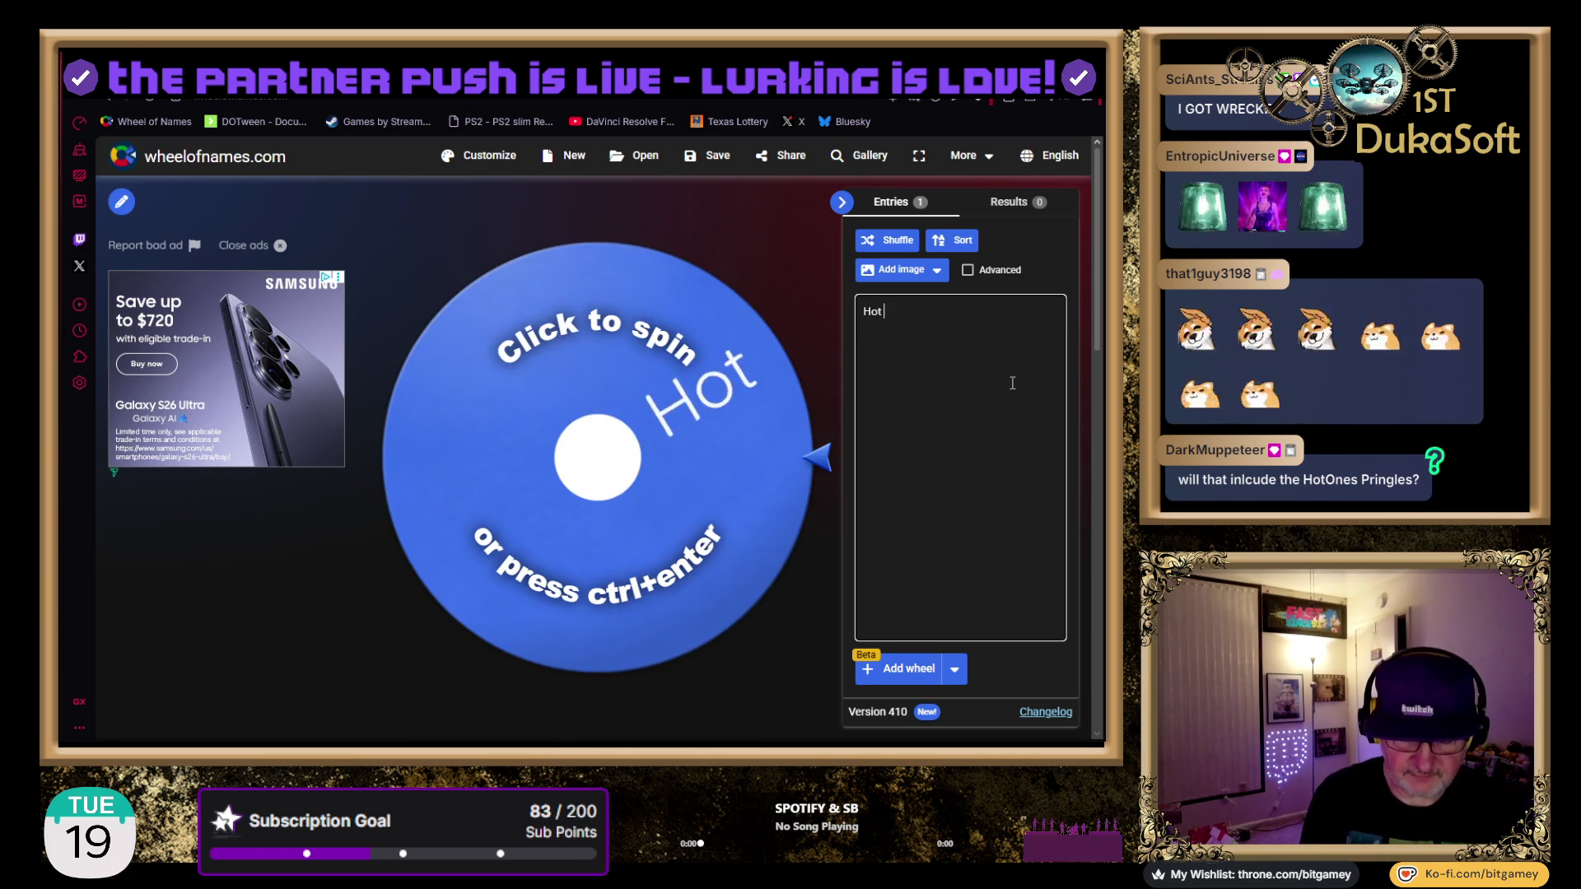
pyautogui.write('Ones Pringlews')
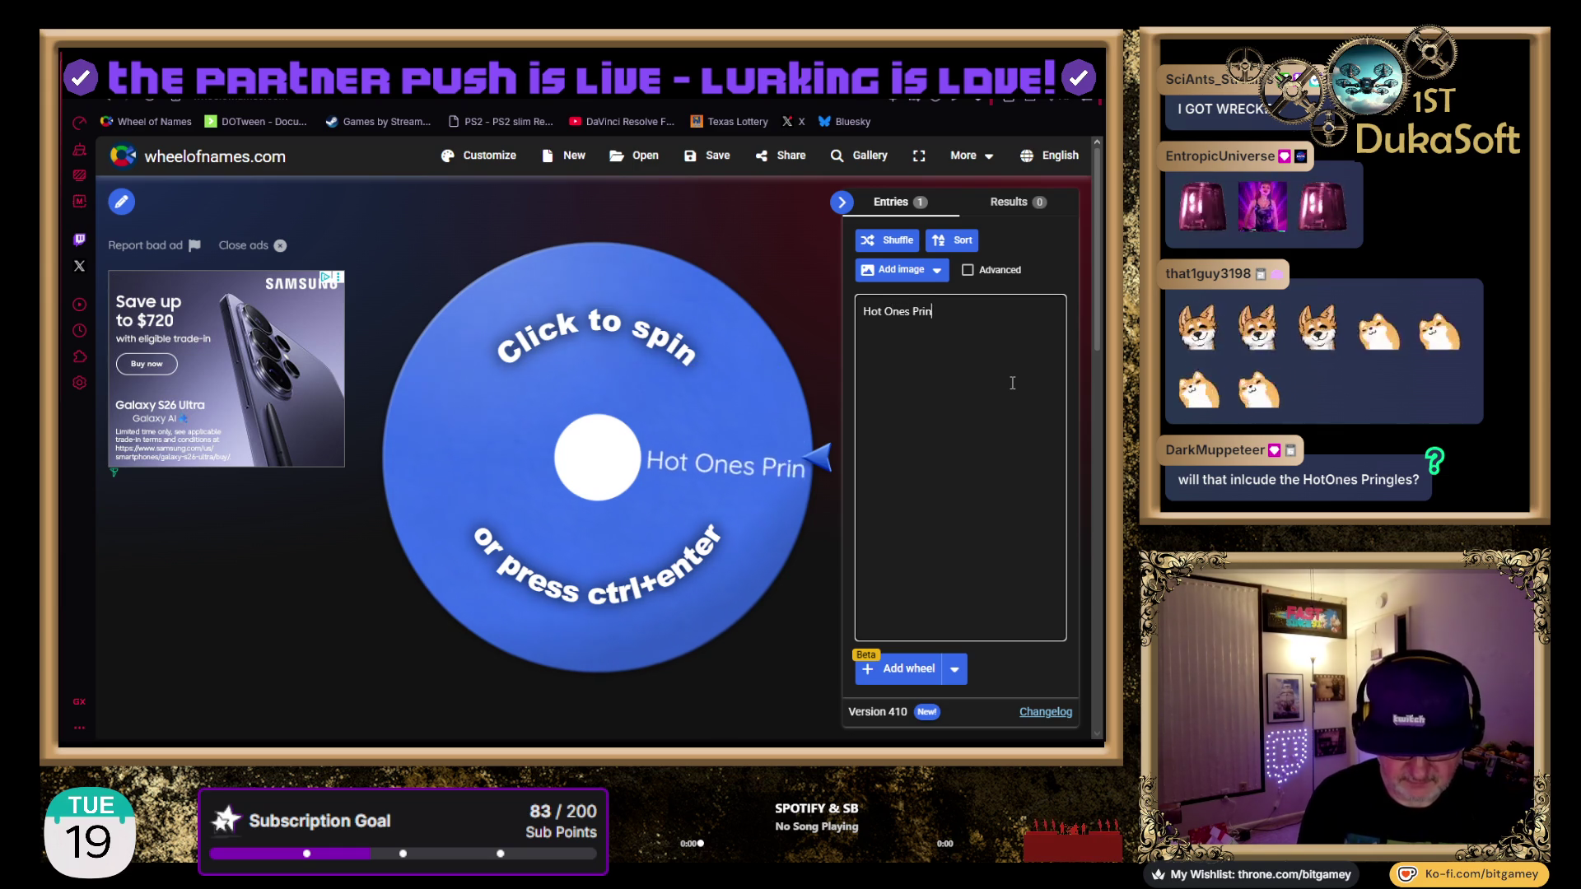
pyautogui.press('Left')
pyautogui.press('Left')
pyautogui.press('Delete')
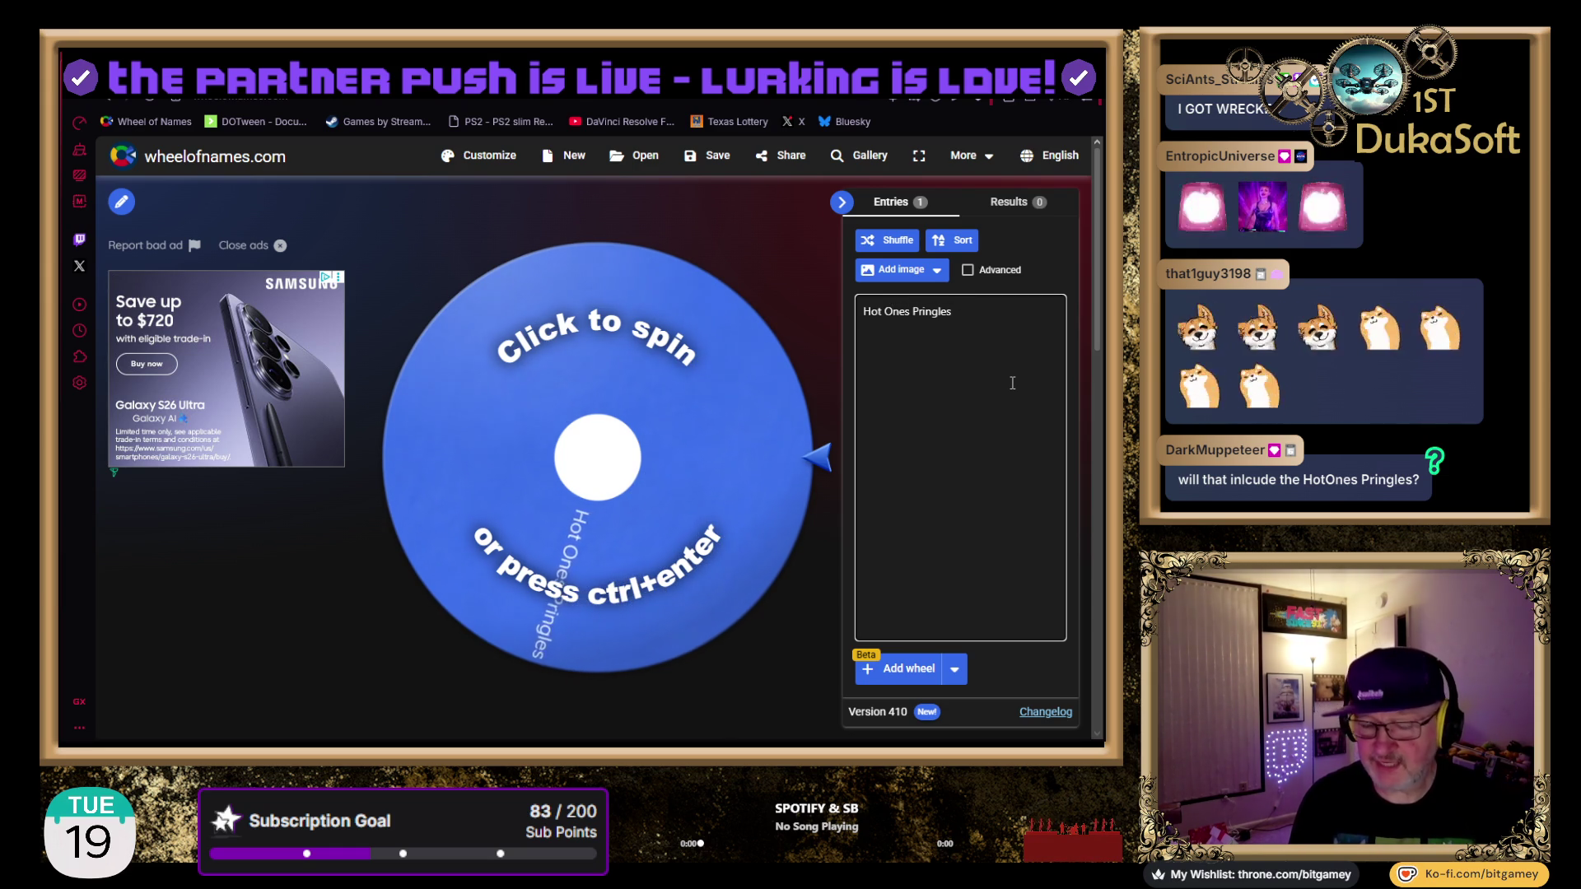
pyautogui.press('Return')
pyautogui.write('Free St')
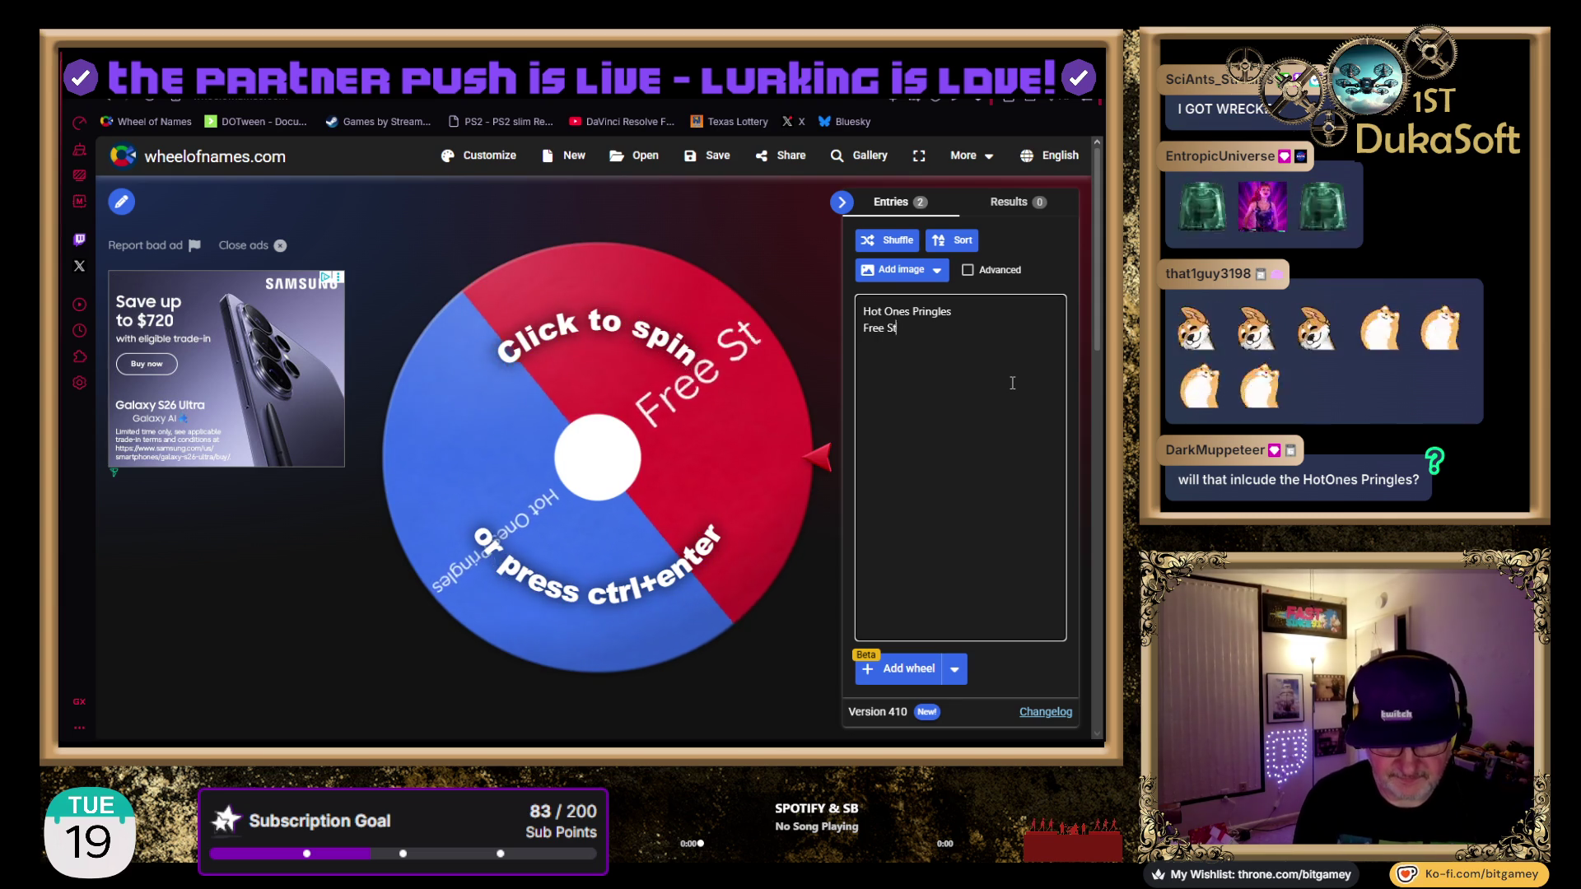
pyautogui.write('eam Game')
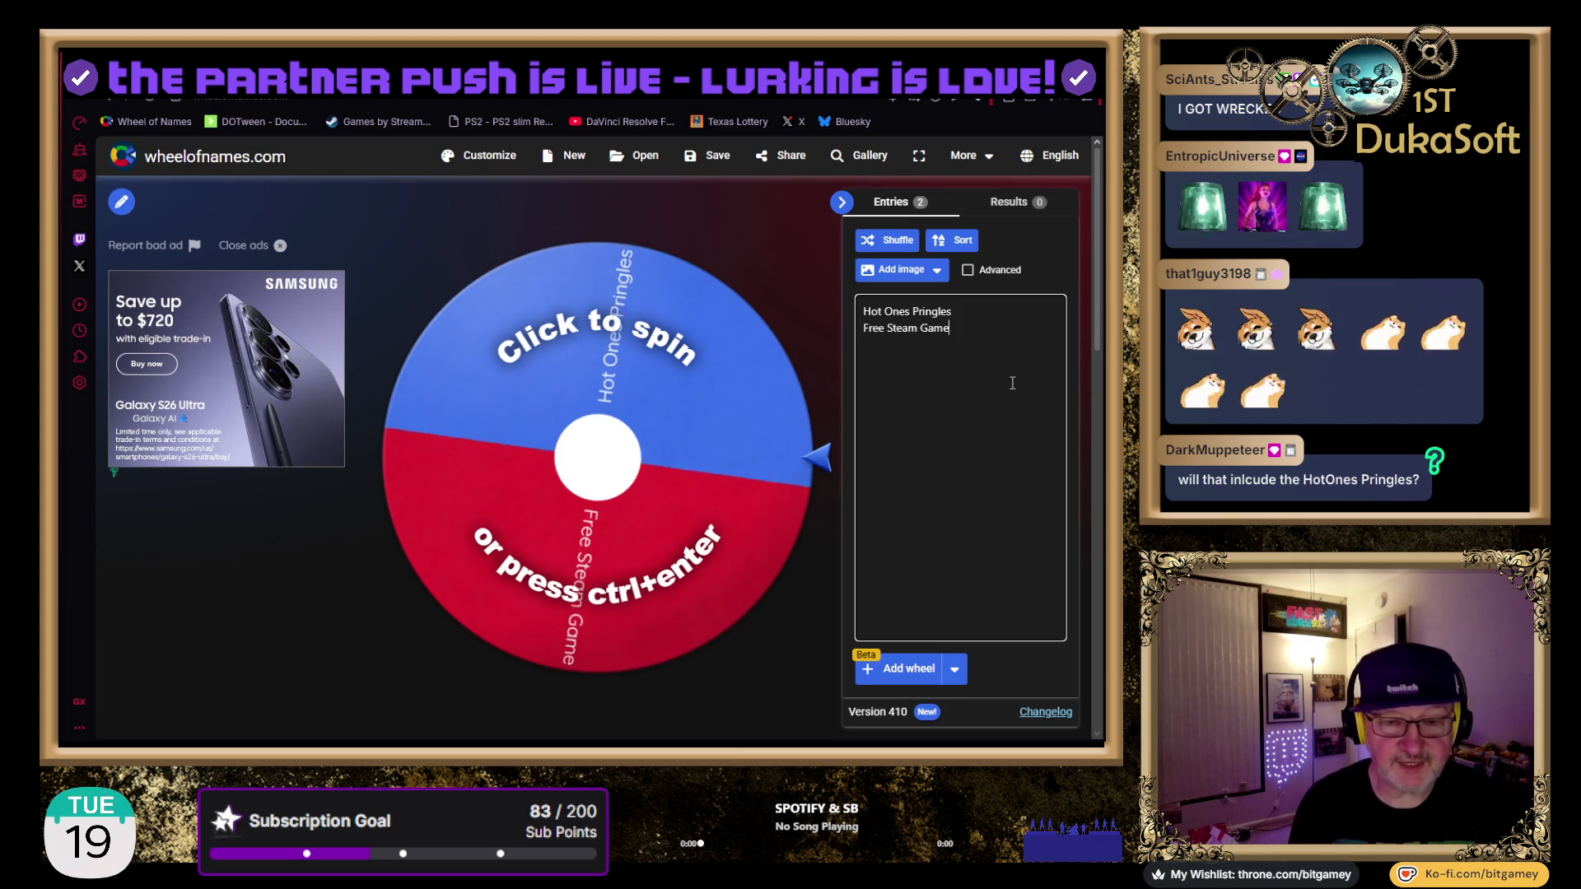
pyautogui.press('Return')
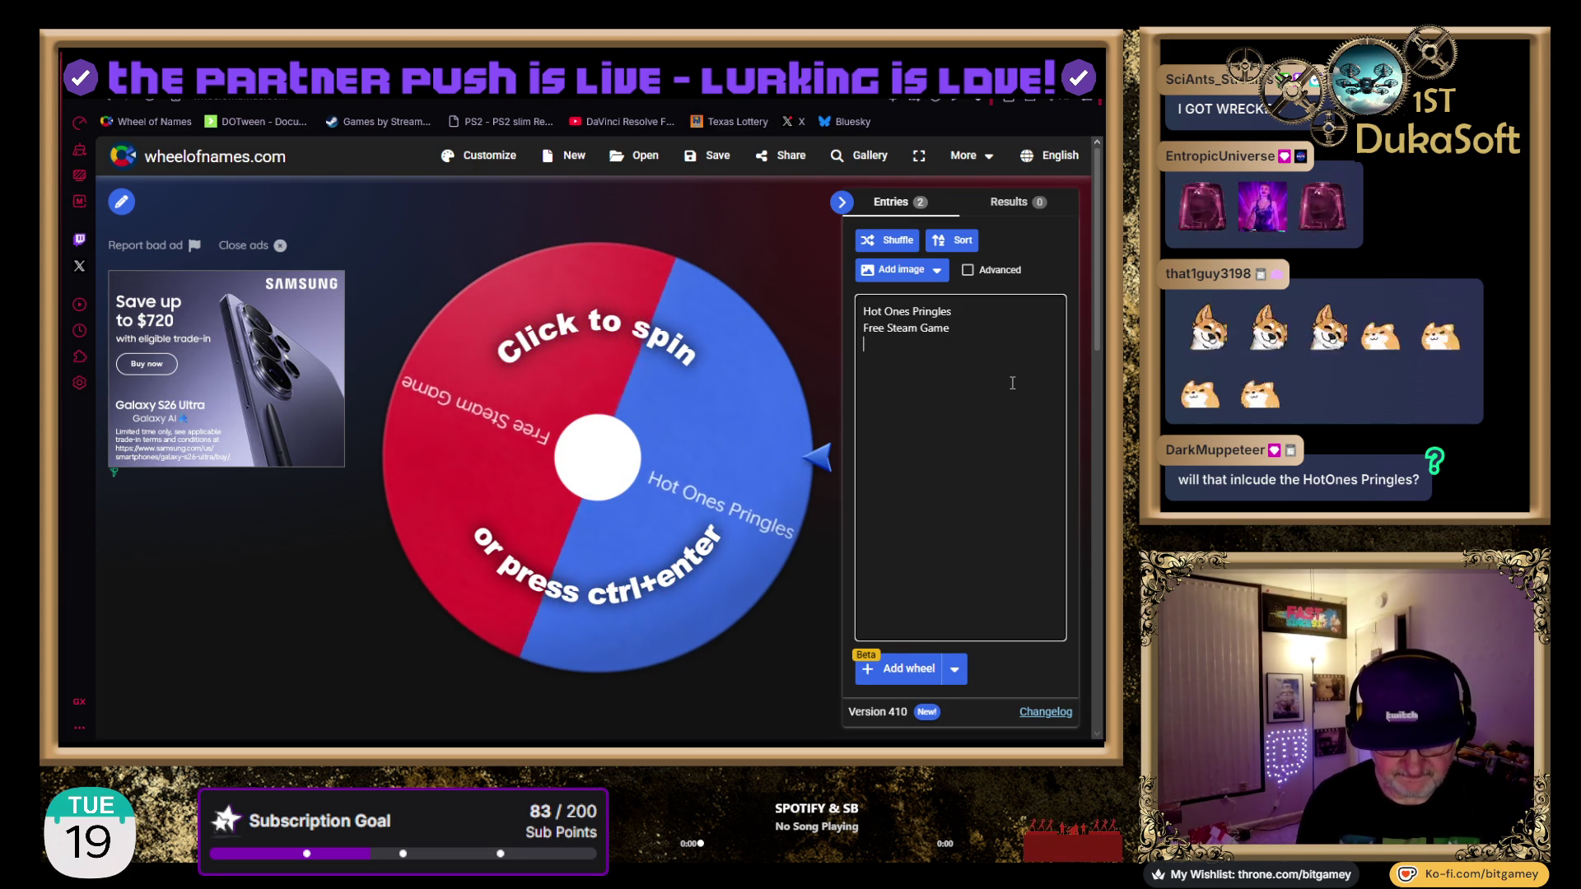
pyautogui.write('Tast')
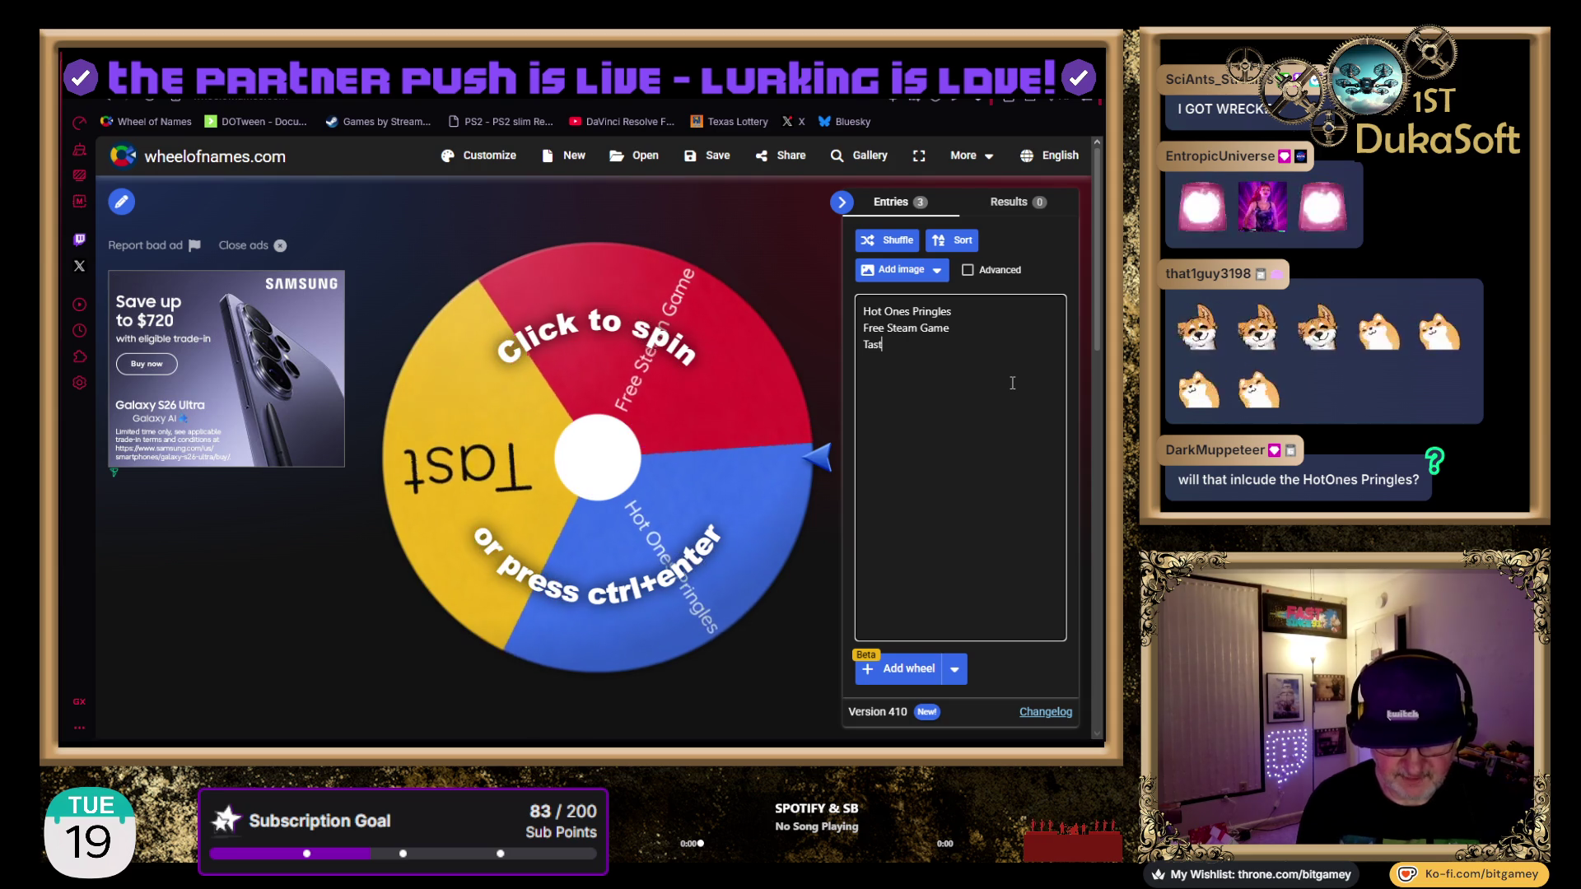
pyautogui.write('y Pringles')
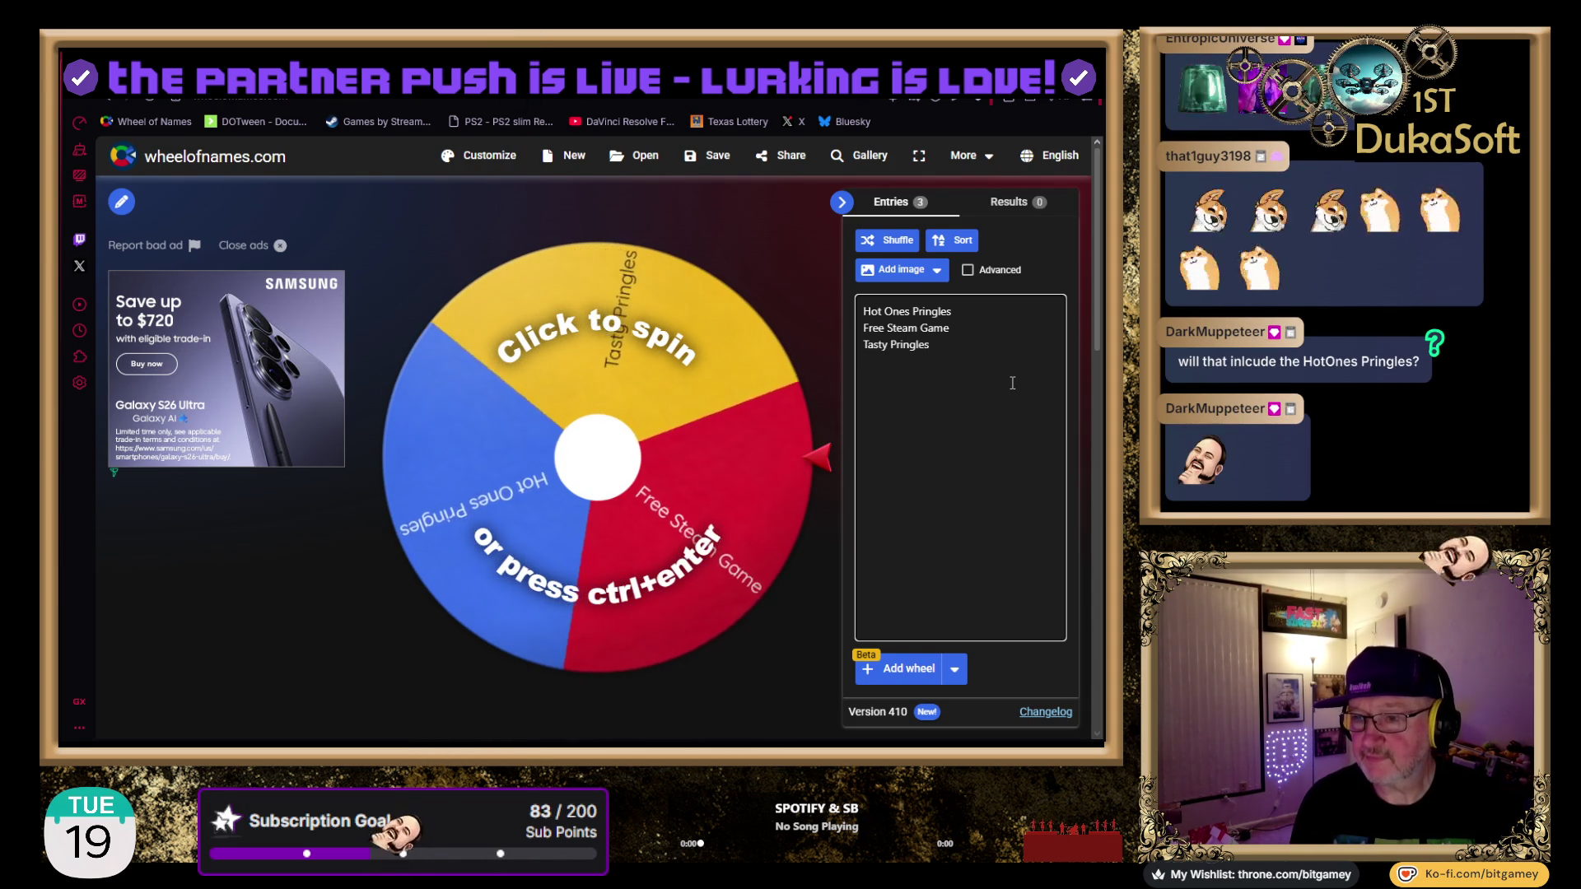
pyautogui.press('Return')
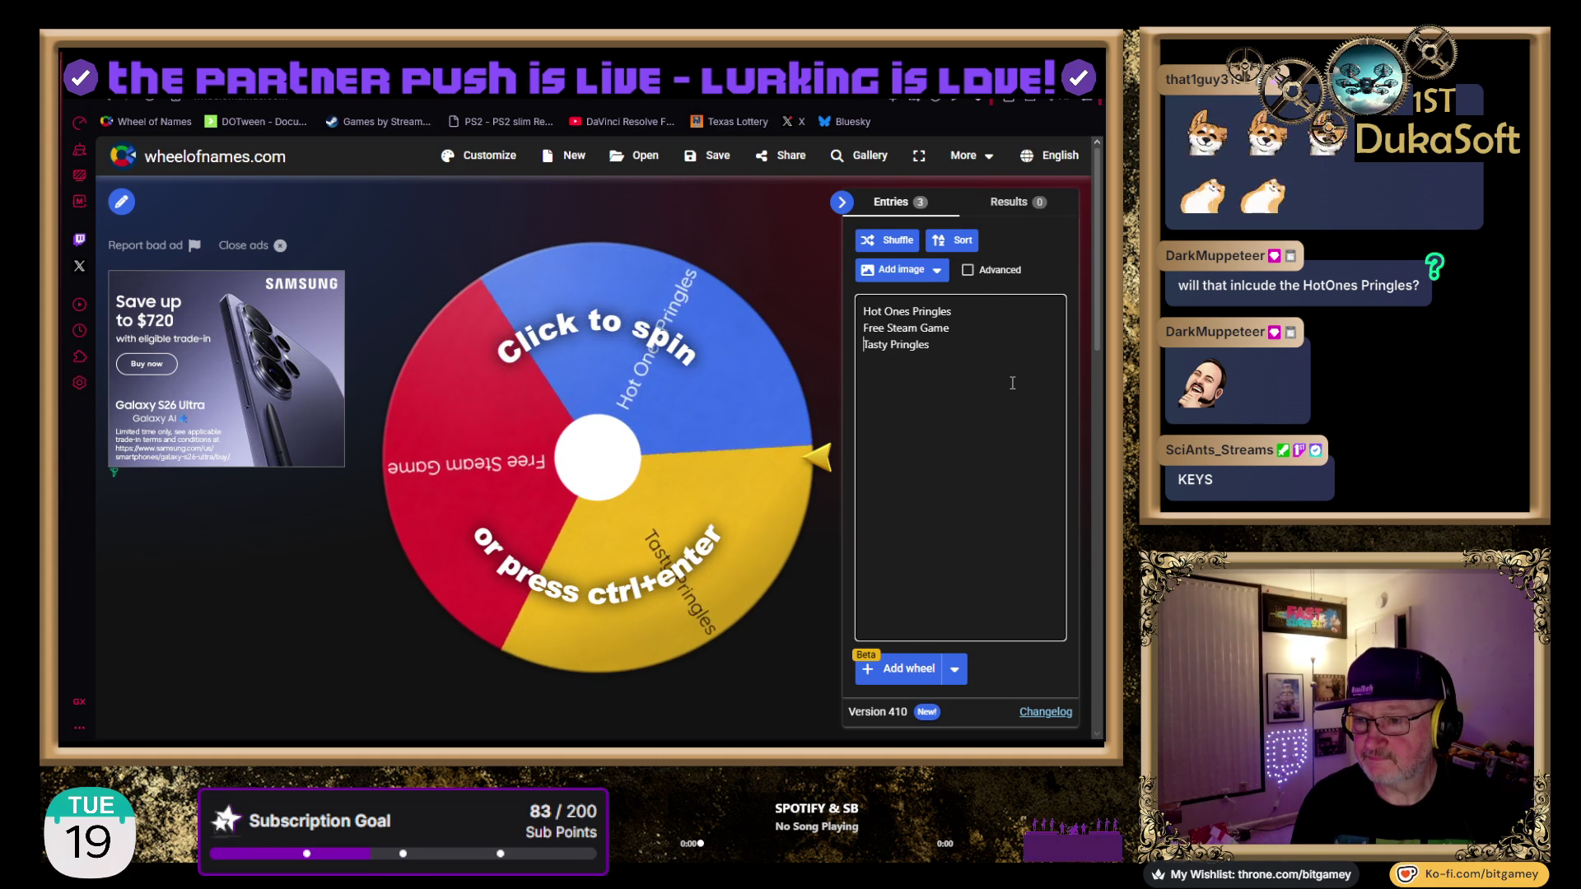
# Change the first entry to Nasty Pringles, add Random Bug, and select all four entries
pyautogui.hotkey('ctrl', 'shift', 'Right')
pyautogui.hotkey('ctrl', 'shift', 'Right')
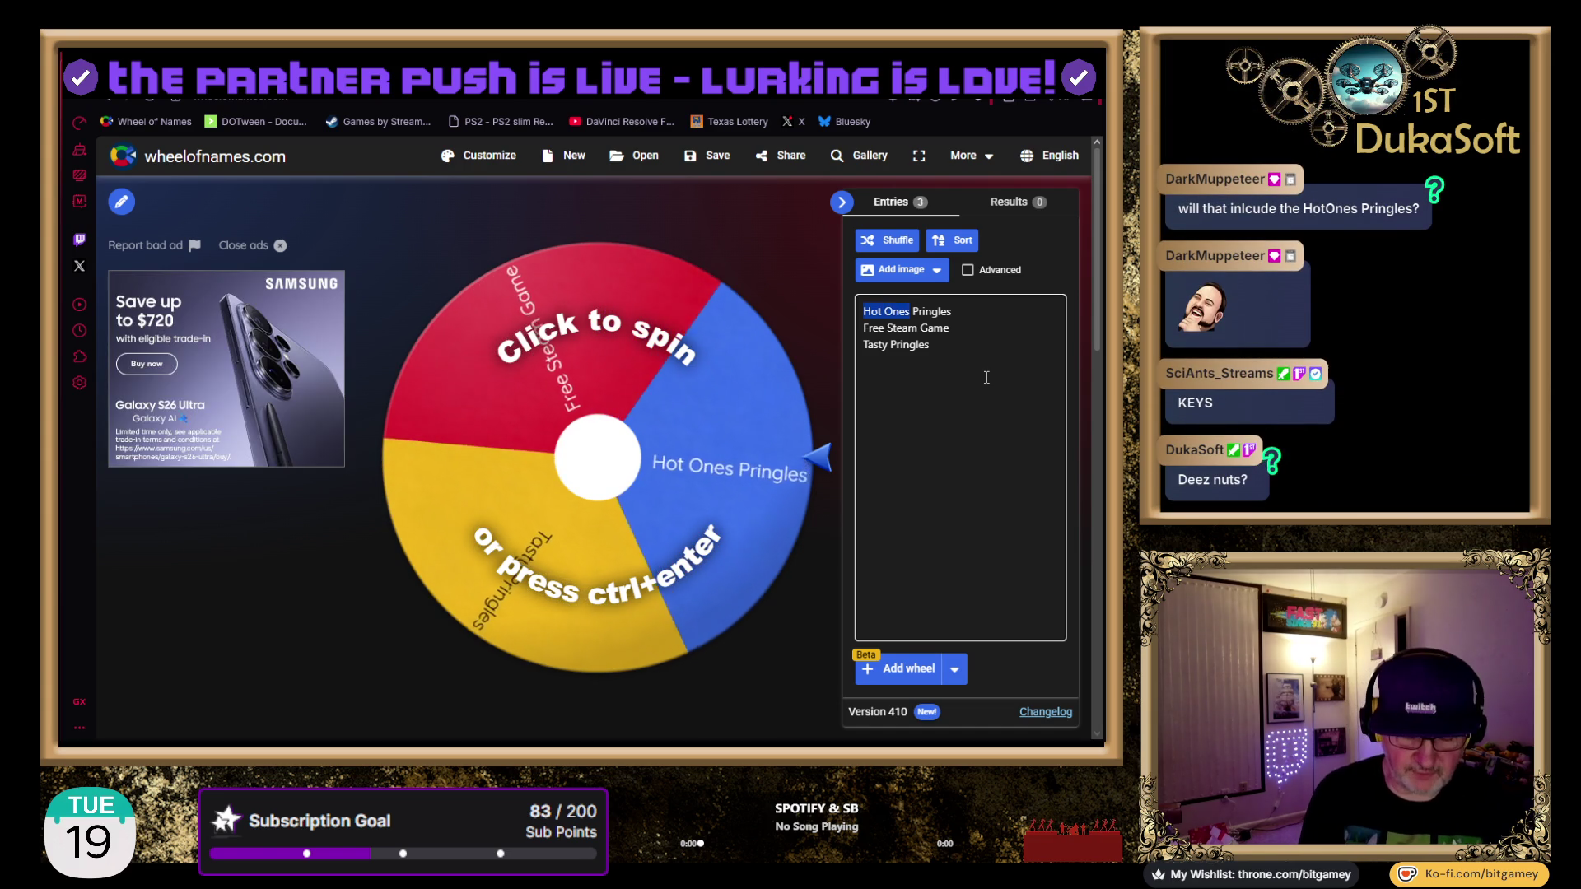
pyautogui.write('Nasty')
pyautogui.press('Down')
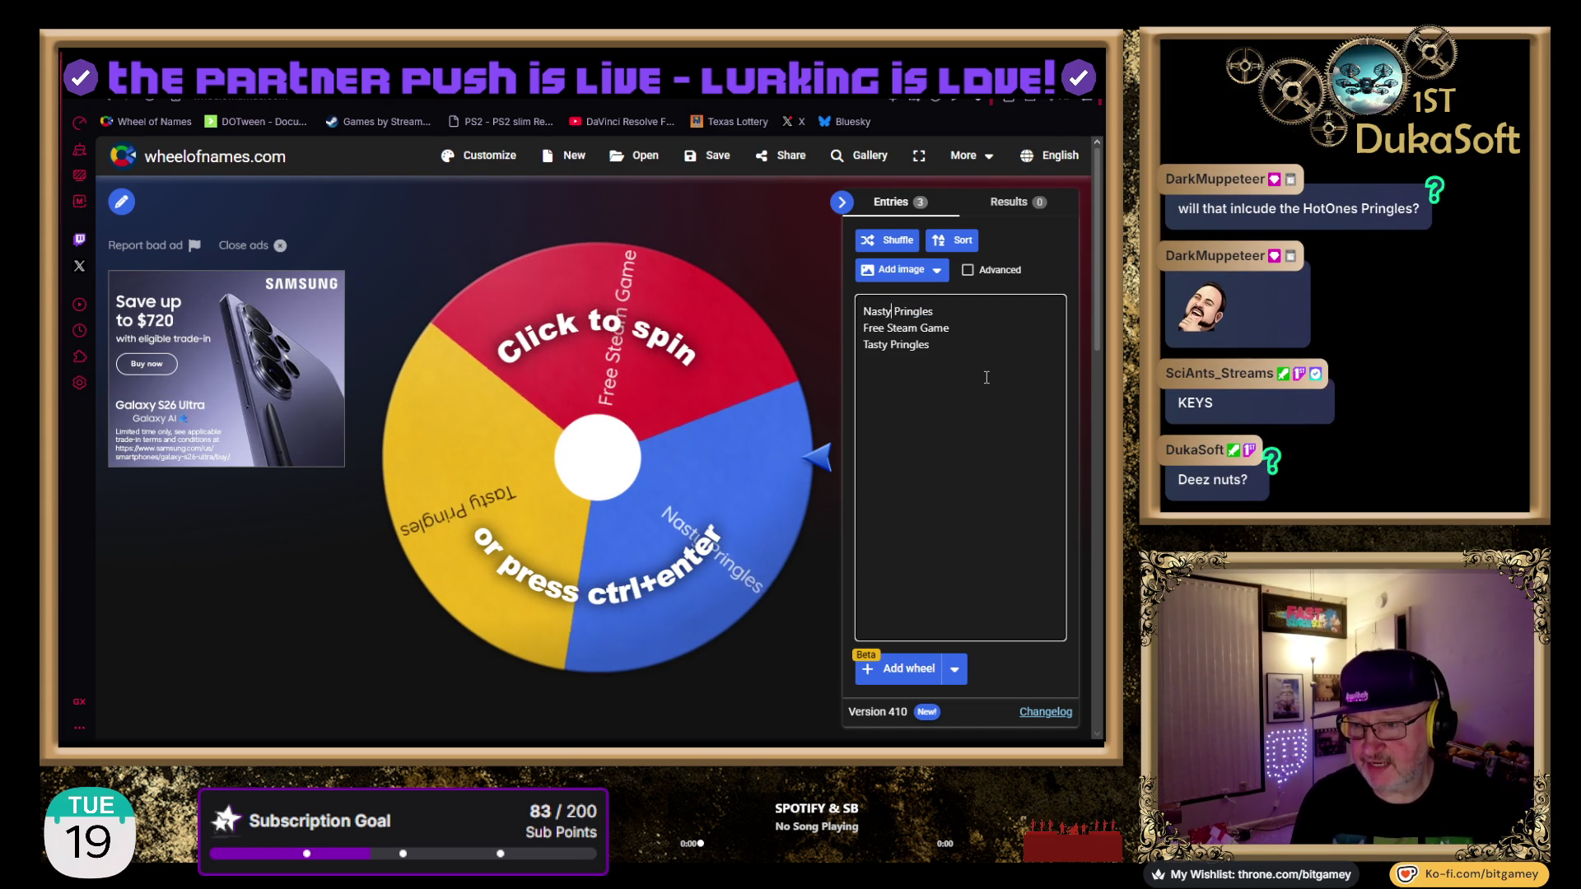
pyautogui.press('Down')
pyautogui.press('Down')
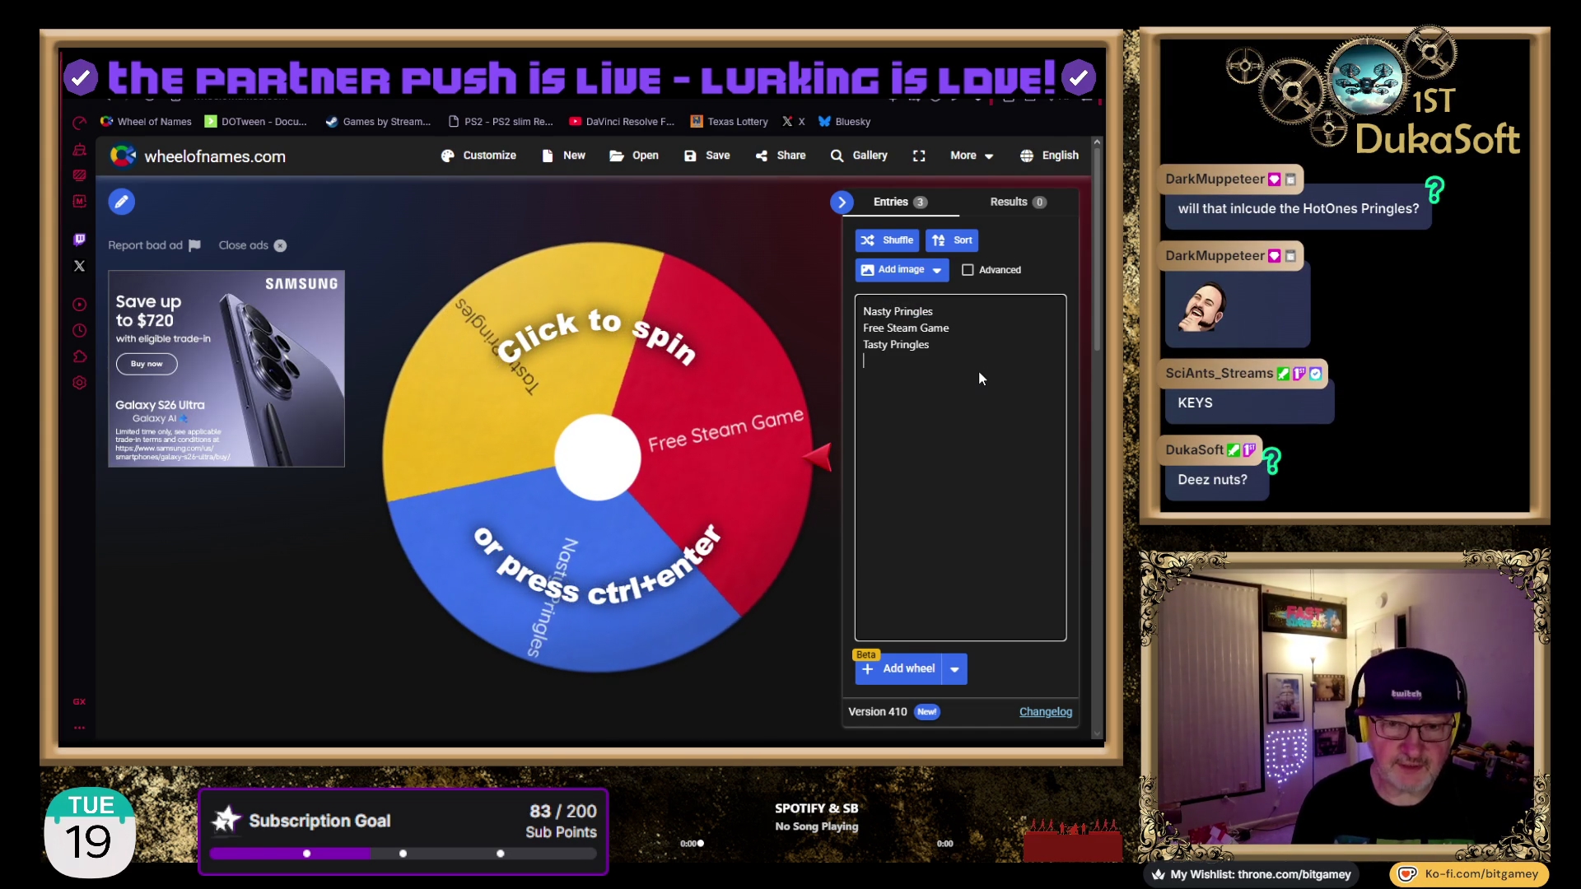
pyautogui.write('Random')
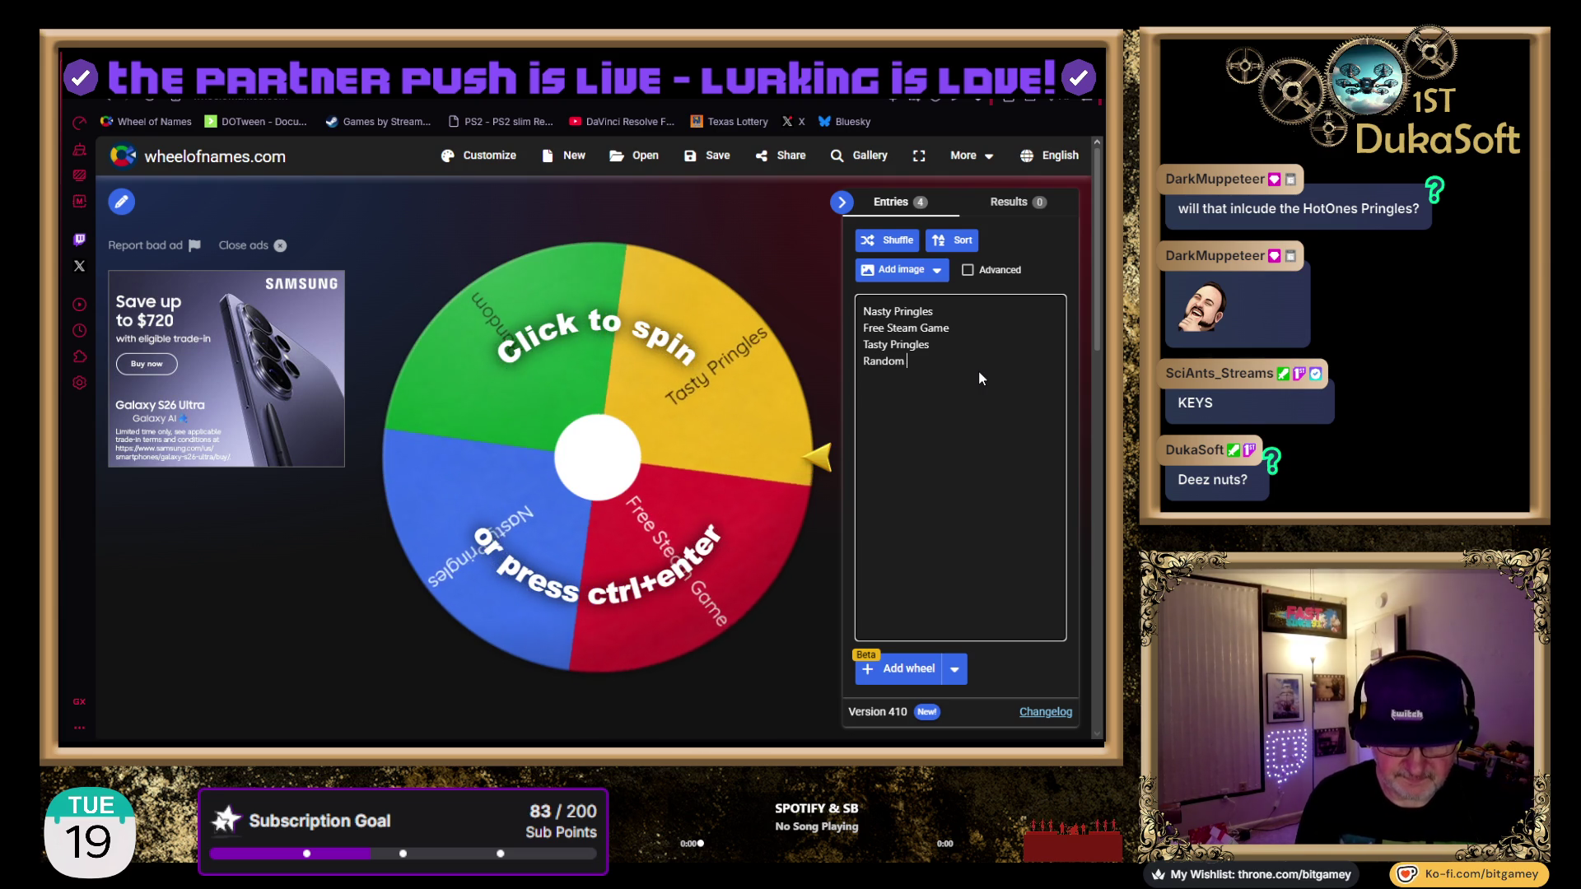
pyautogui.write('g')
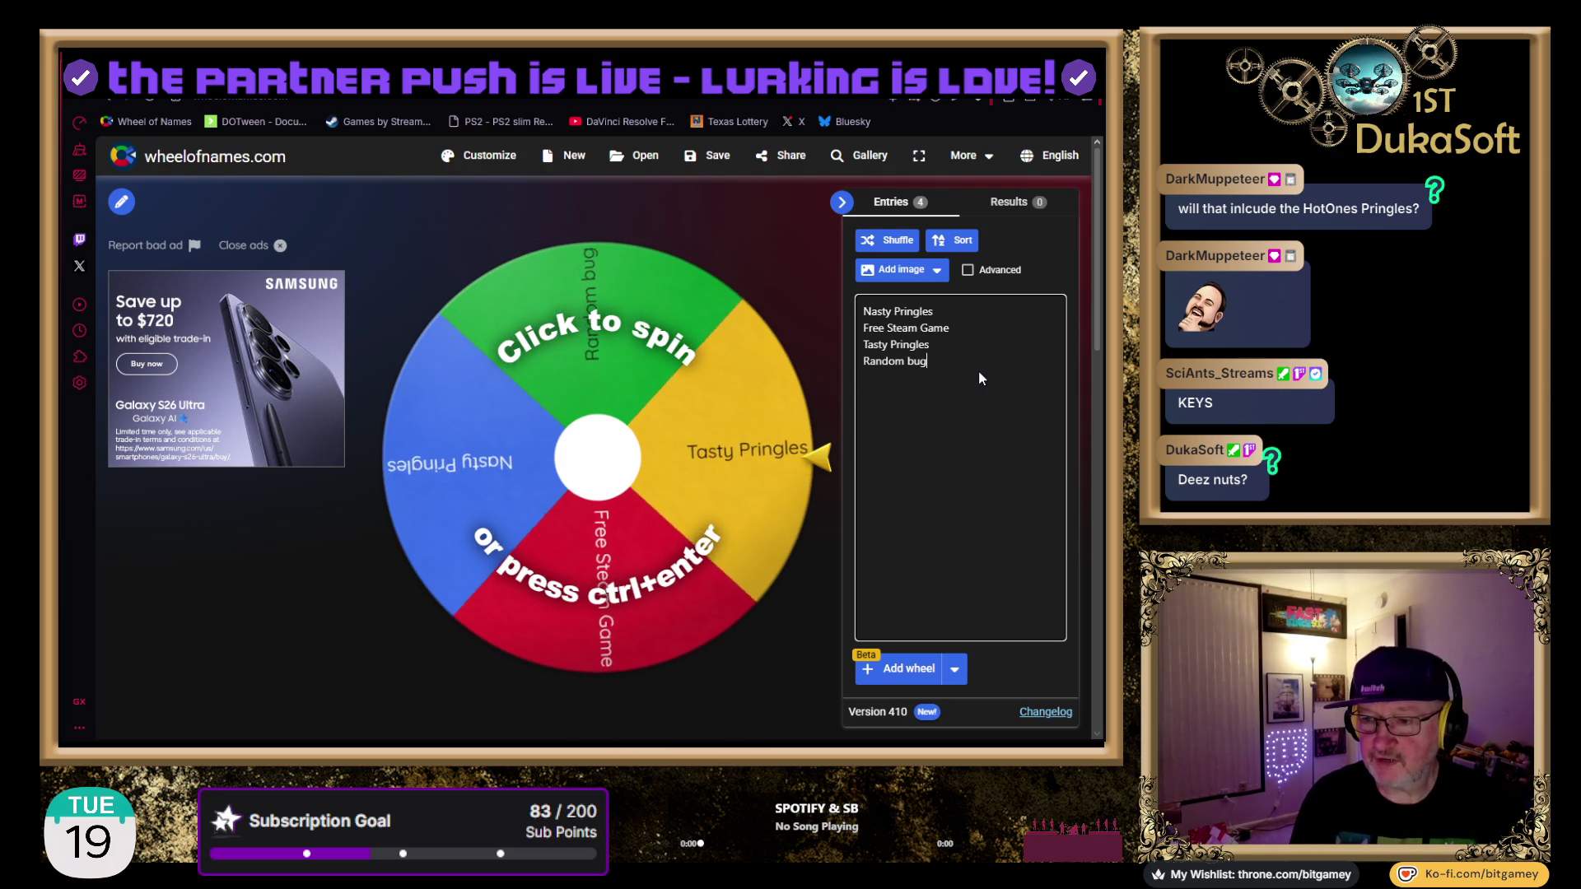
pyautogui.press('BackSpace')
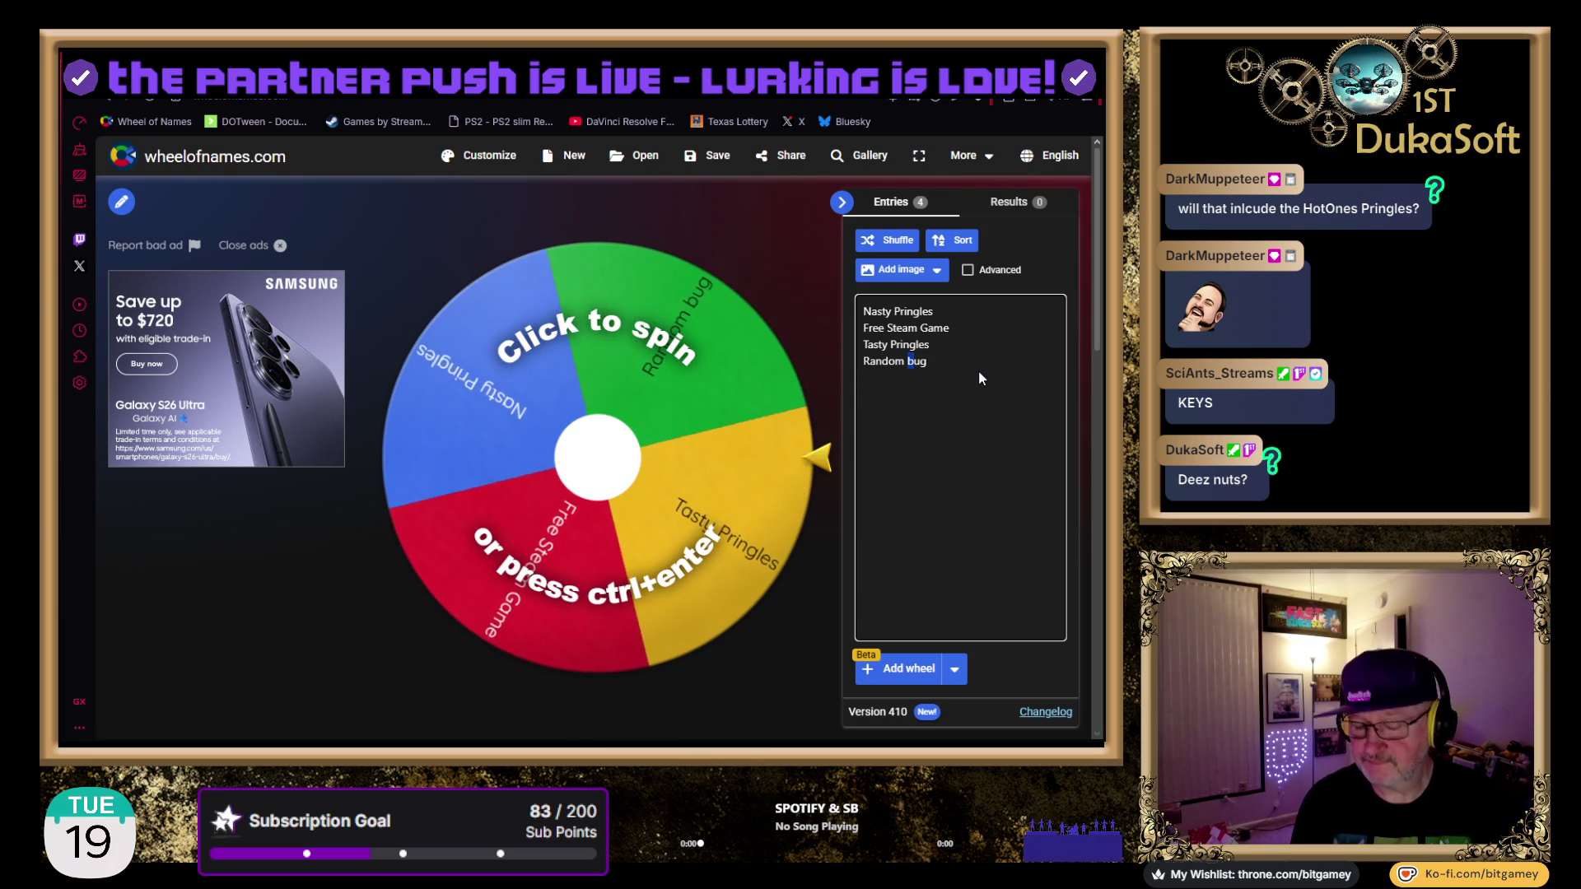
pyautogui.write('B')
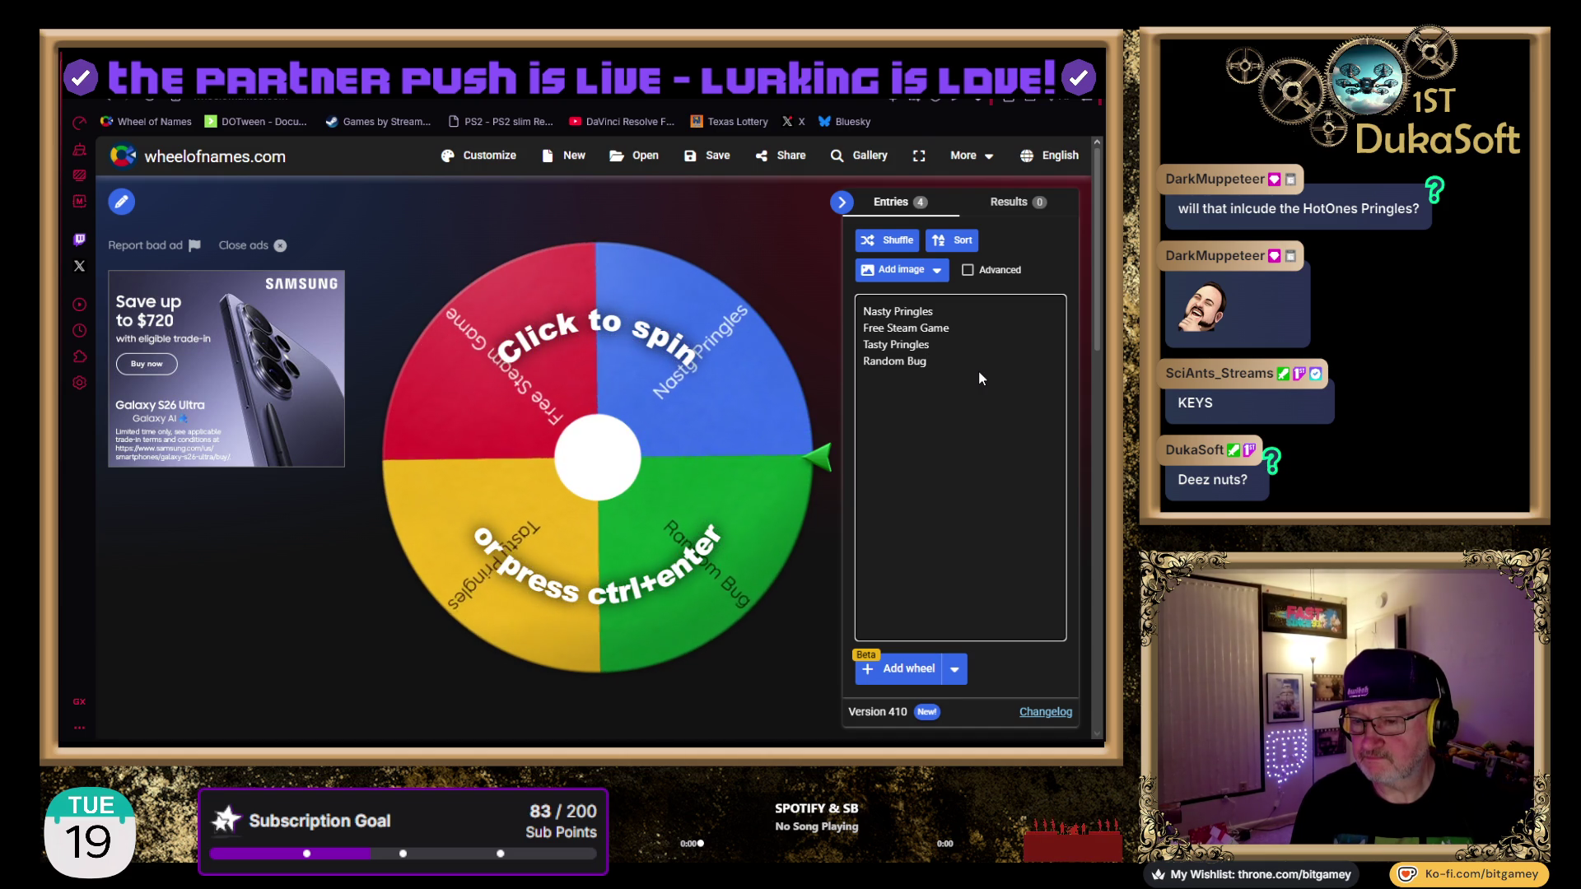
pyautogui.hotkey('shift', 'Up')
pyautogui.hotkey('shift', 'Up')
pyautogui.hotkey('shift', 'Up')
pyautogui.hotkey('shift', 'Home')
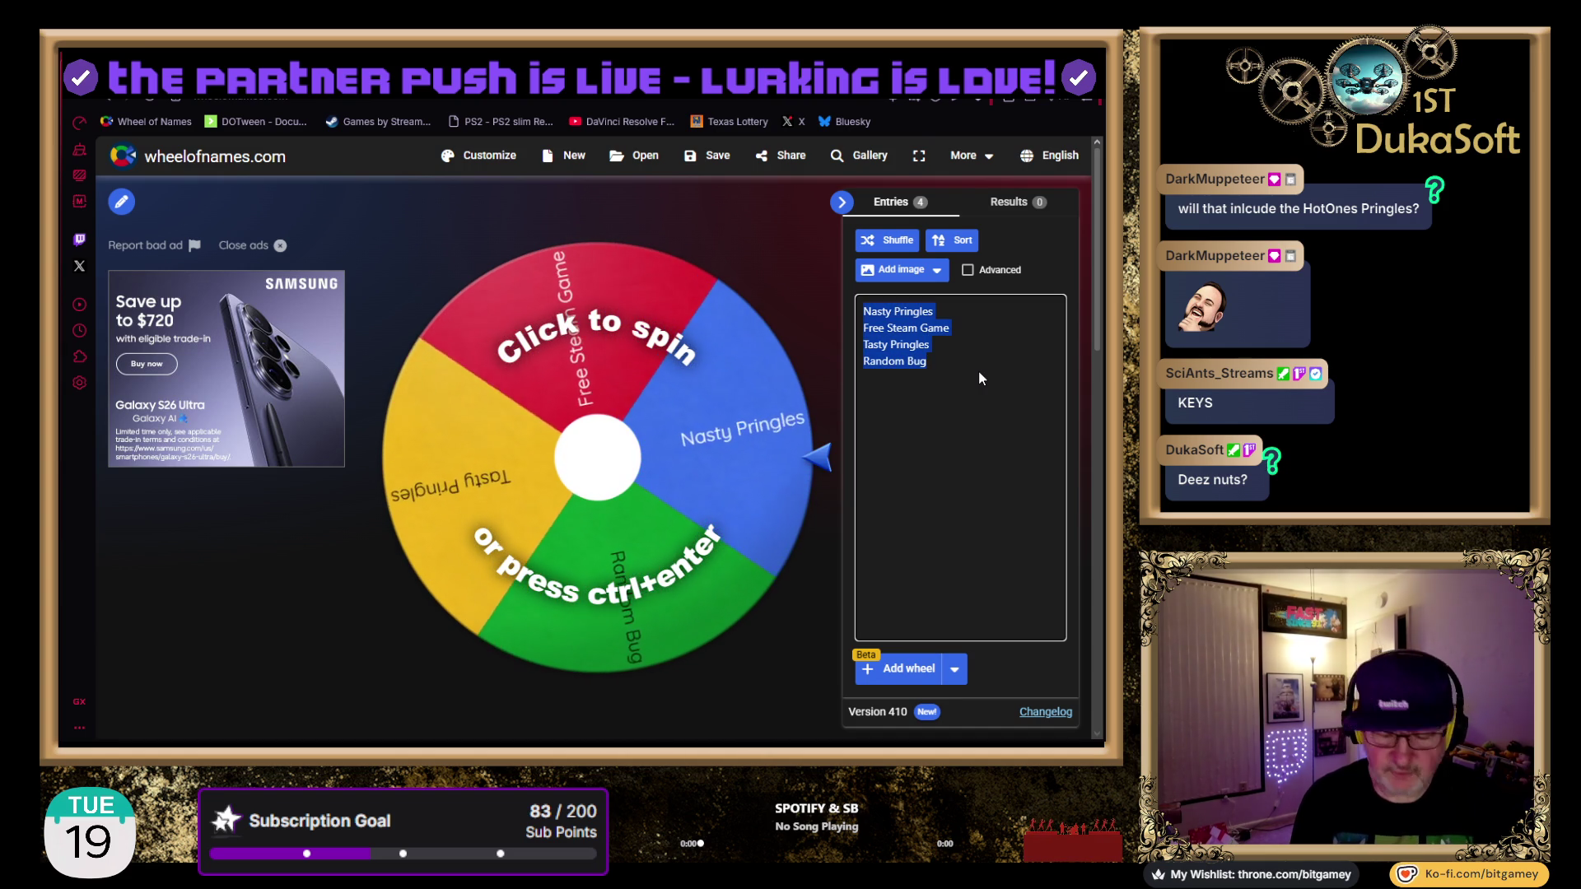
# Paste a second copy of the four entries and change both 'Free Steam Game' to 'Free Steam Key'
pyautogui.press('Down')
pyautogui.press('Down')
pyautogui.press('Down')
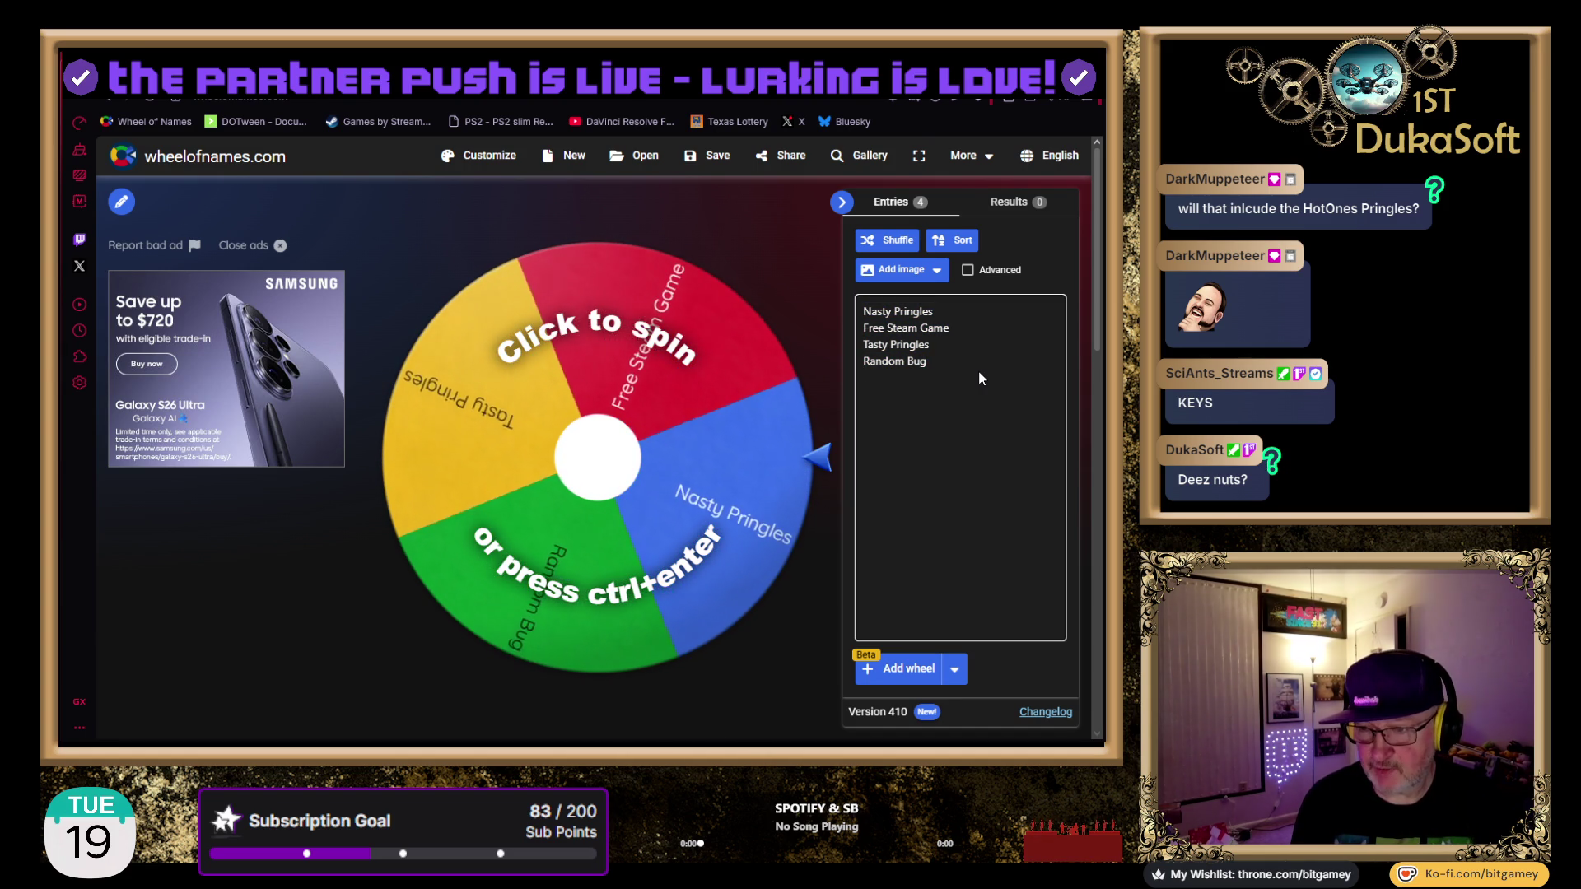
pyautogui.write('Nasty Pringles Free Steam Game Tasty Pringles Random Bug')
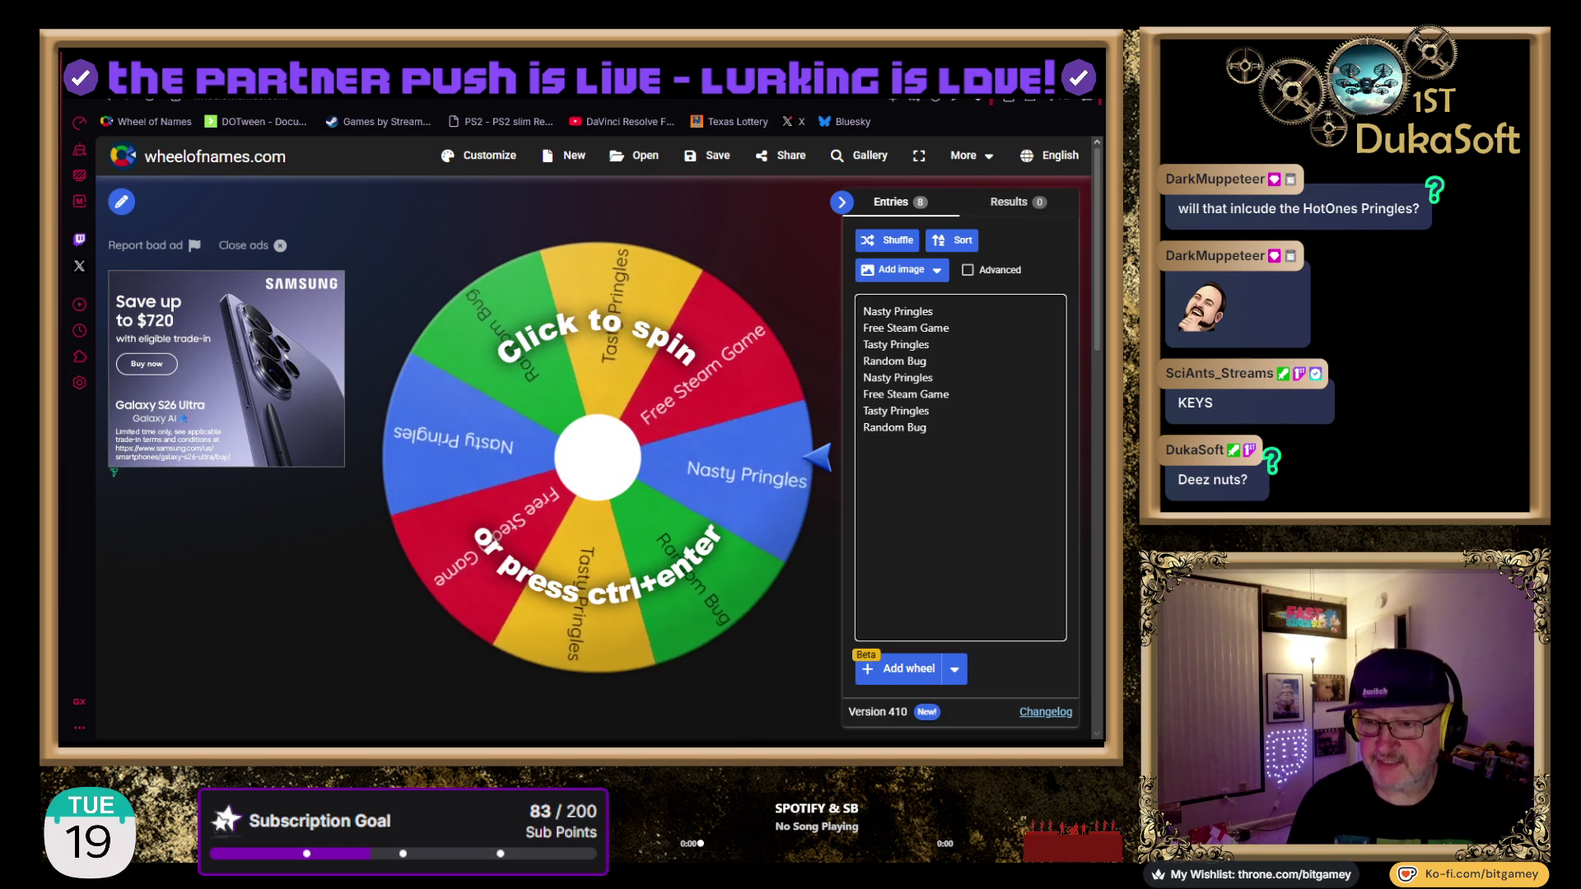
pyautogui.doubleClick(935, 395)
pyautogui.write('Key')
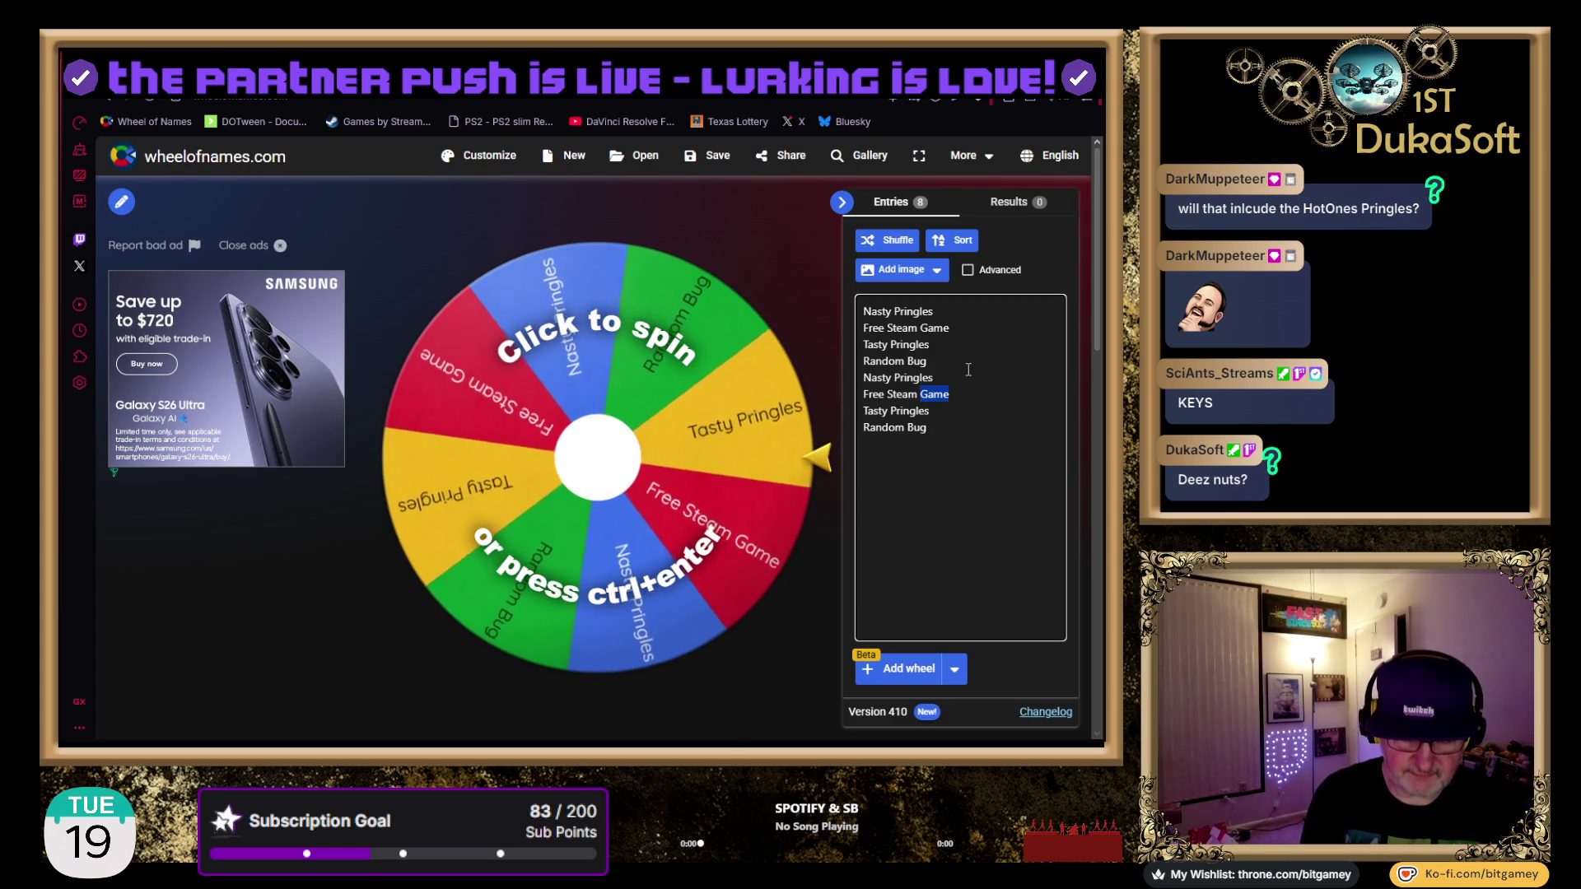
pyautogui.click(968, 370)
pyautogui.press('Up')
pyautogui.press('Up')
pyautogui.press('End')
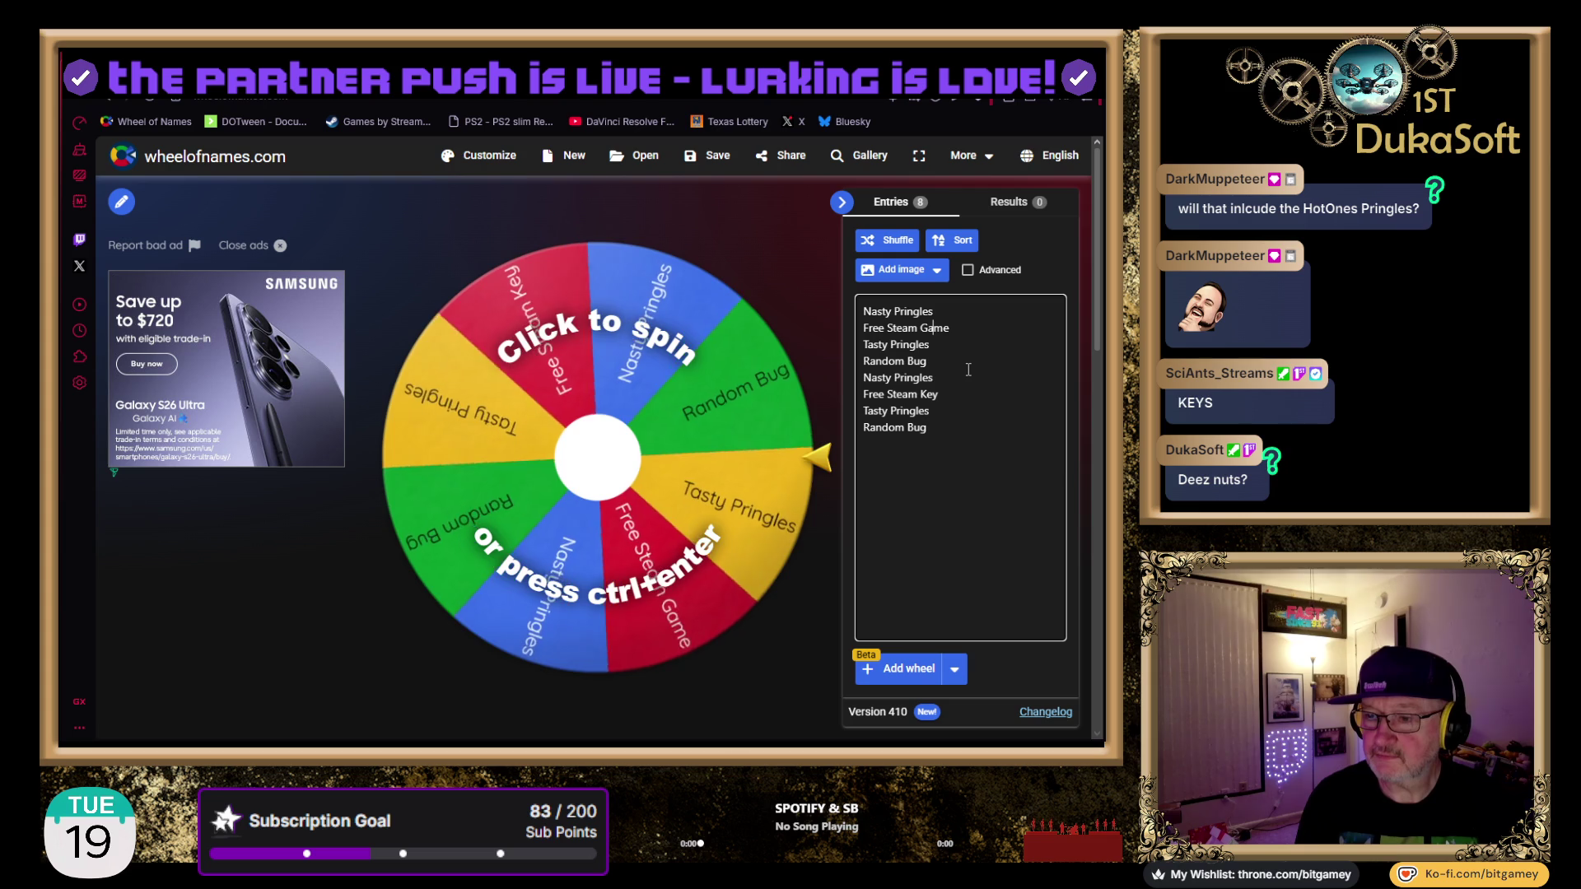
pyautogui.hotkey('ctrl', 'shift', 'Left')
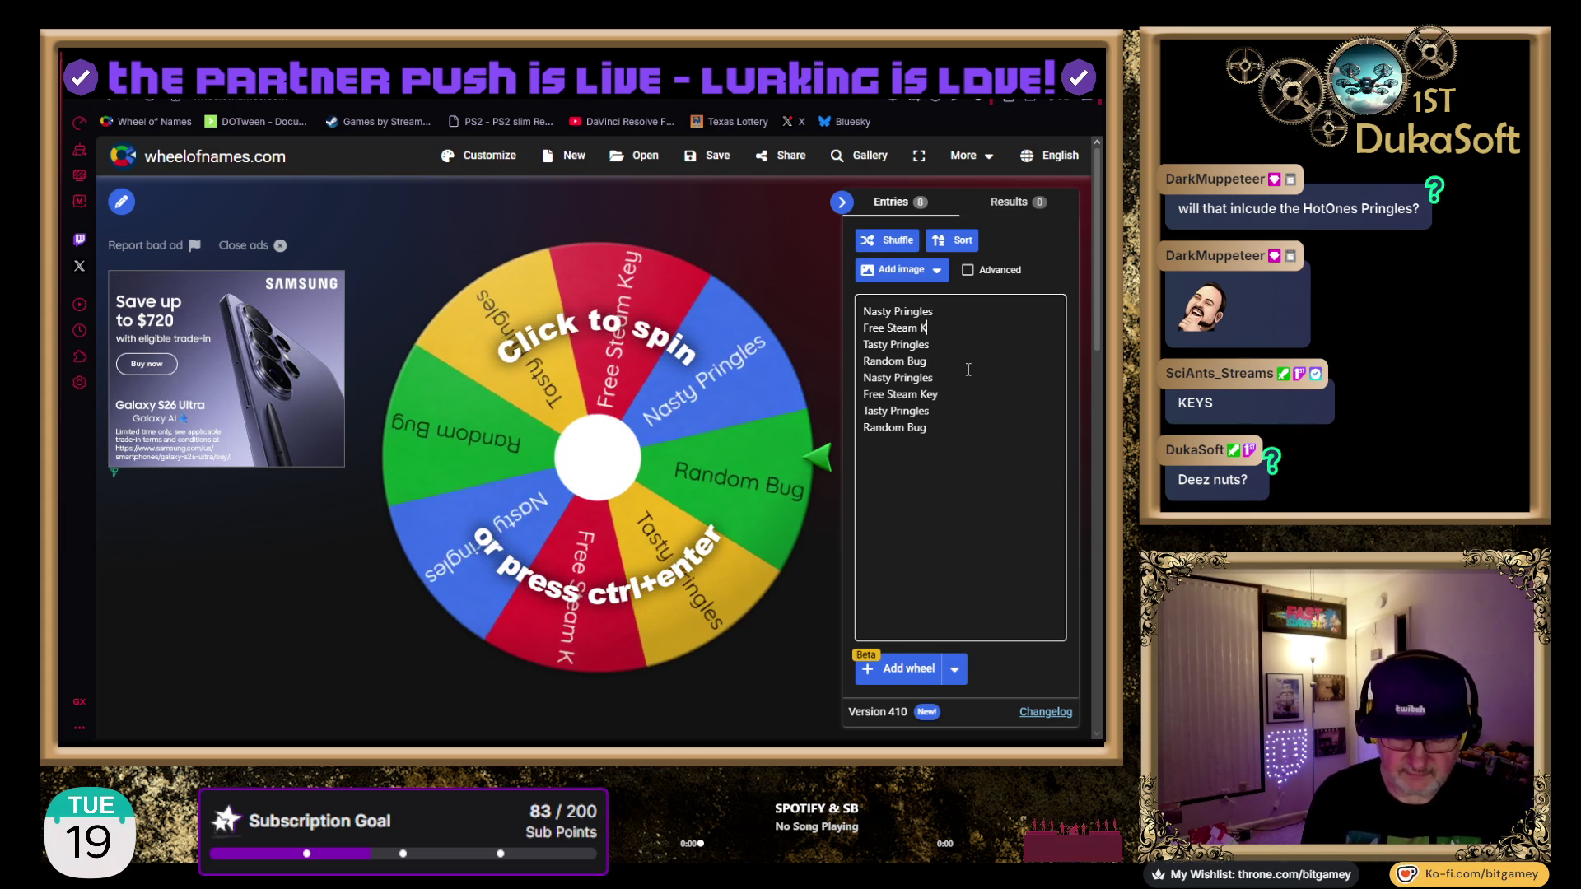
pyautogui.write('Key')
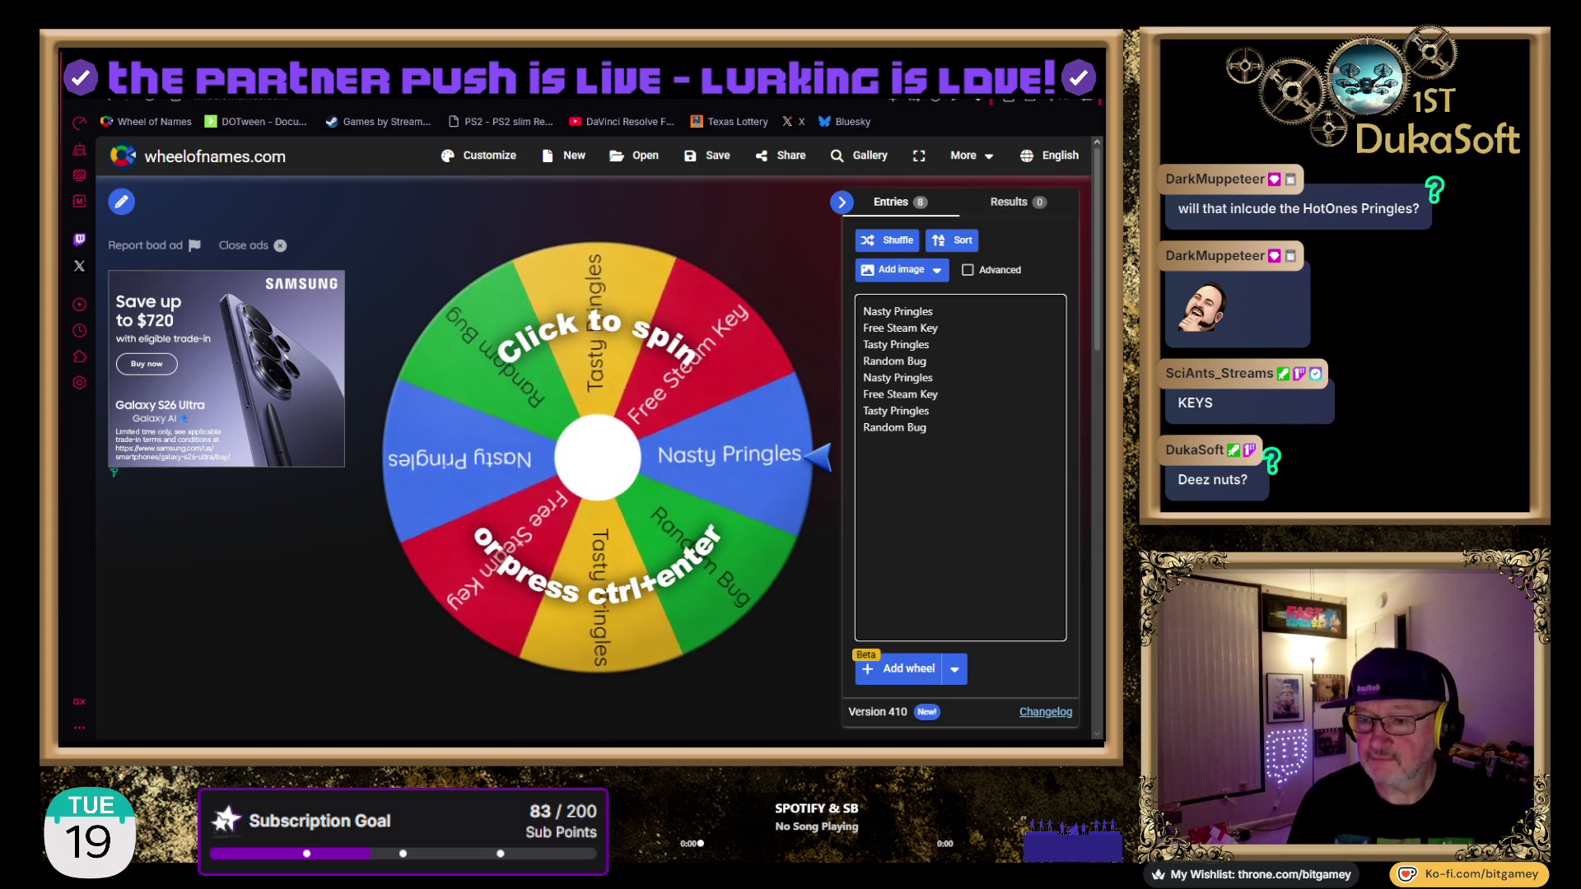
pyautogui.click(945, 518)
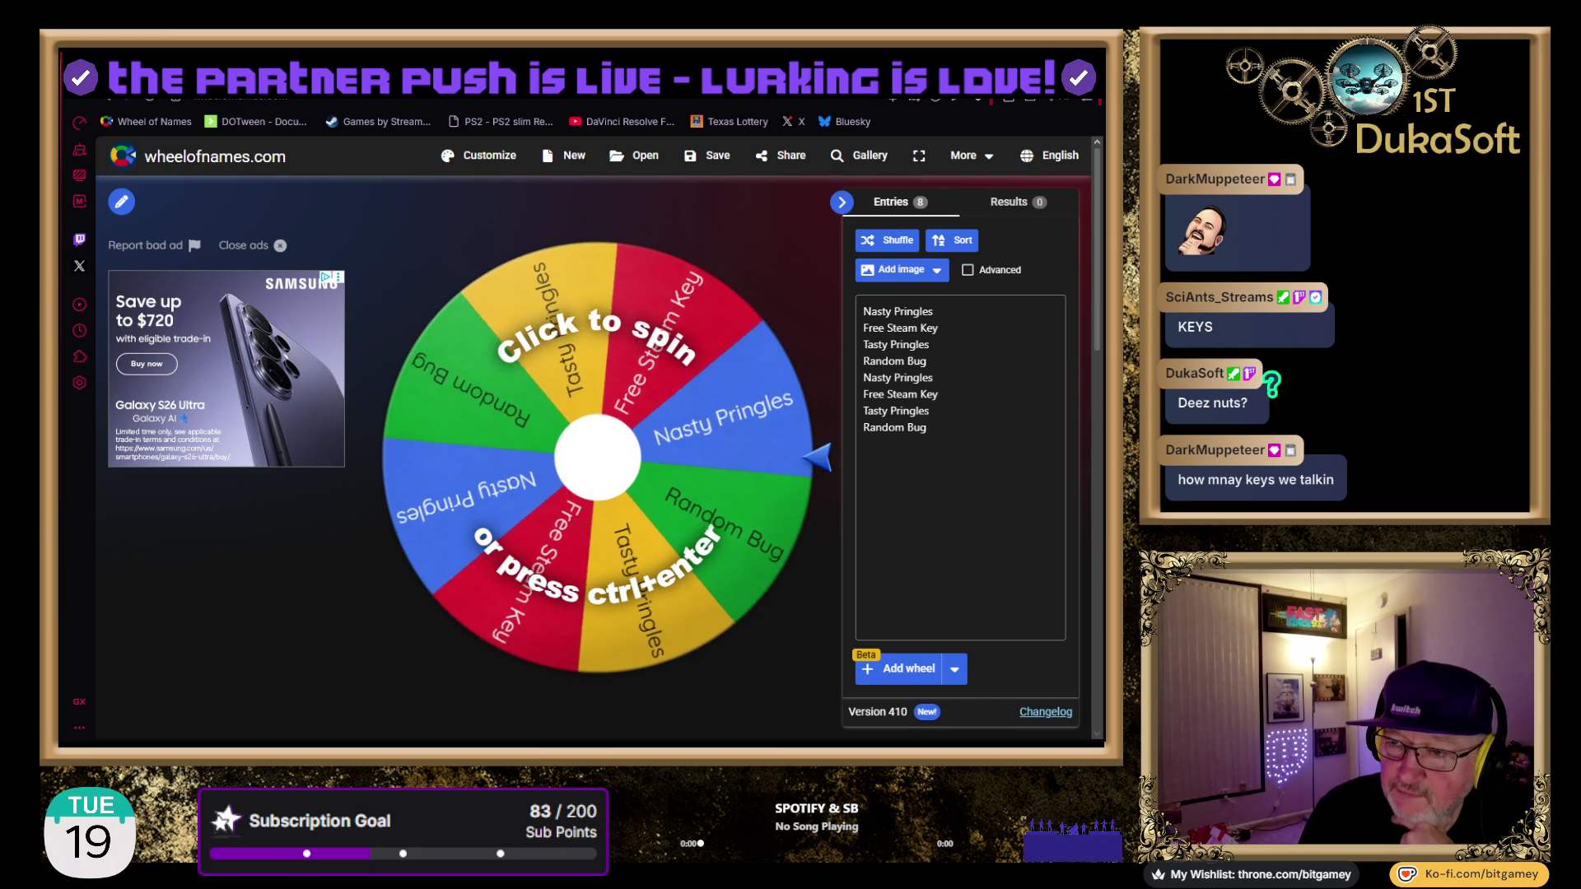
pyautogui.tripleClick(994, 444)
pyautogui.hotkey('ctrl', 'a')
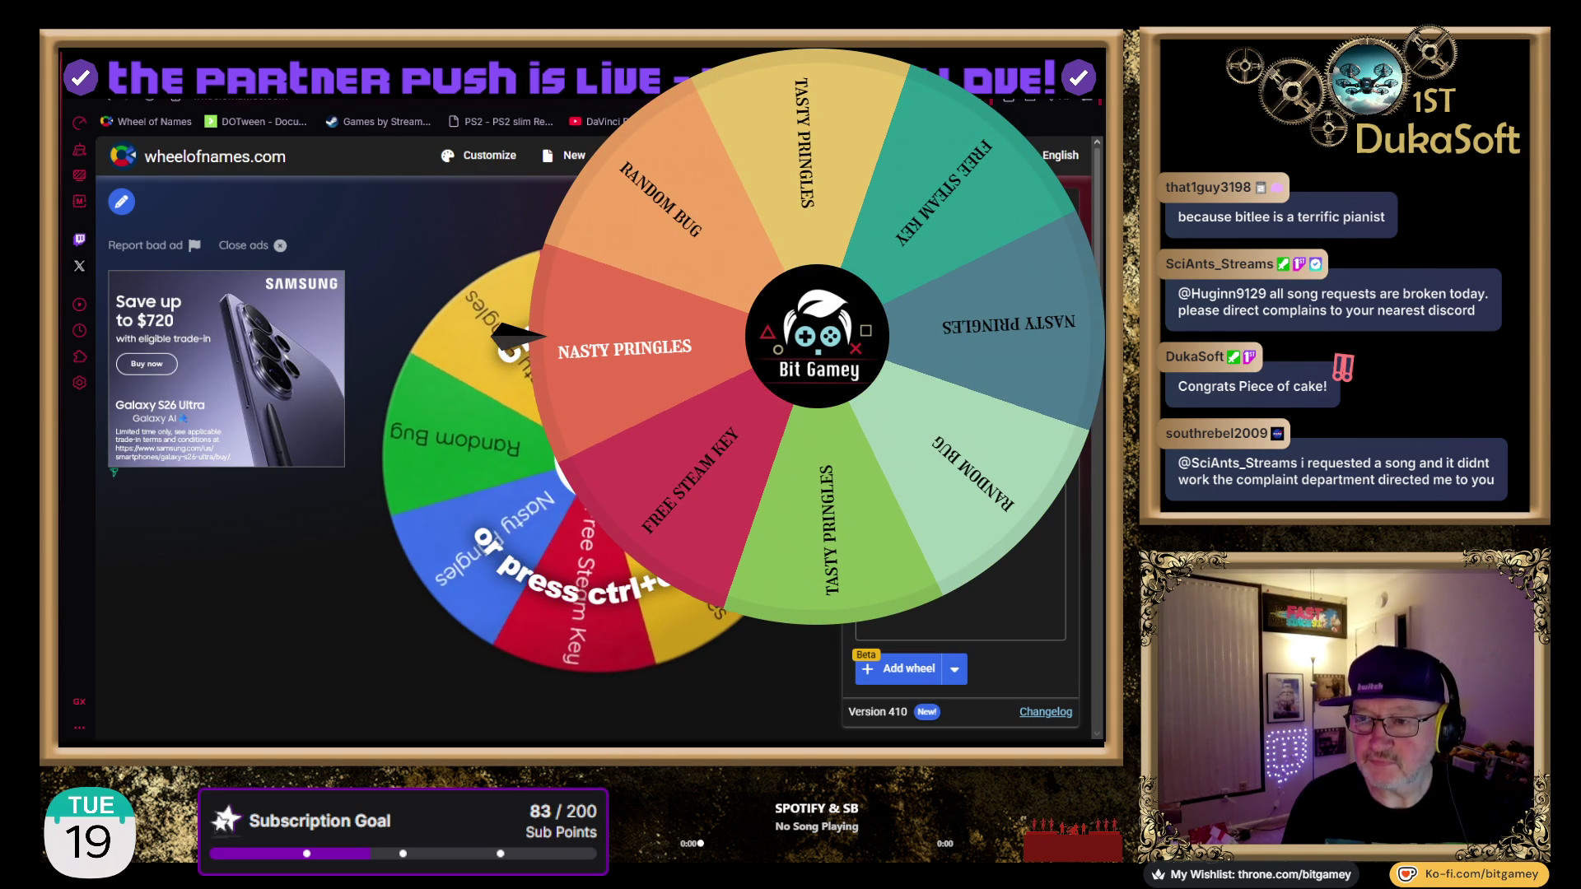
# Leave the browser tabs and return to the Photoshop party flyer
pyautogui.hotkey('ctrl', 'Tab')
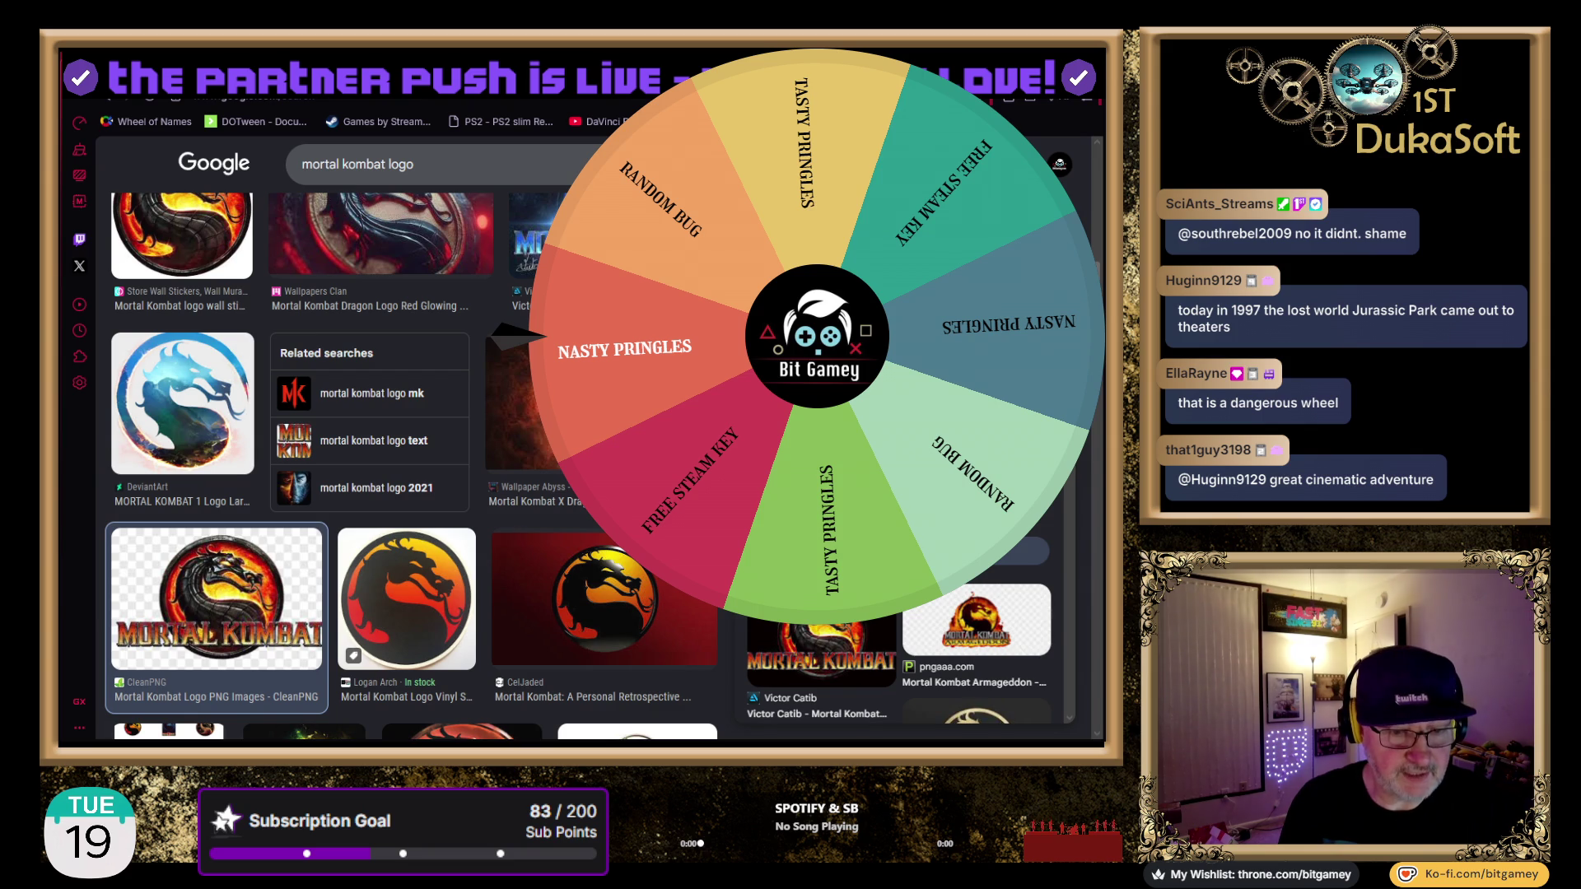
pyautogui.hotkey('alt', 'Tab')
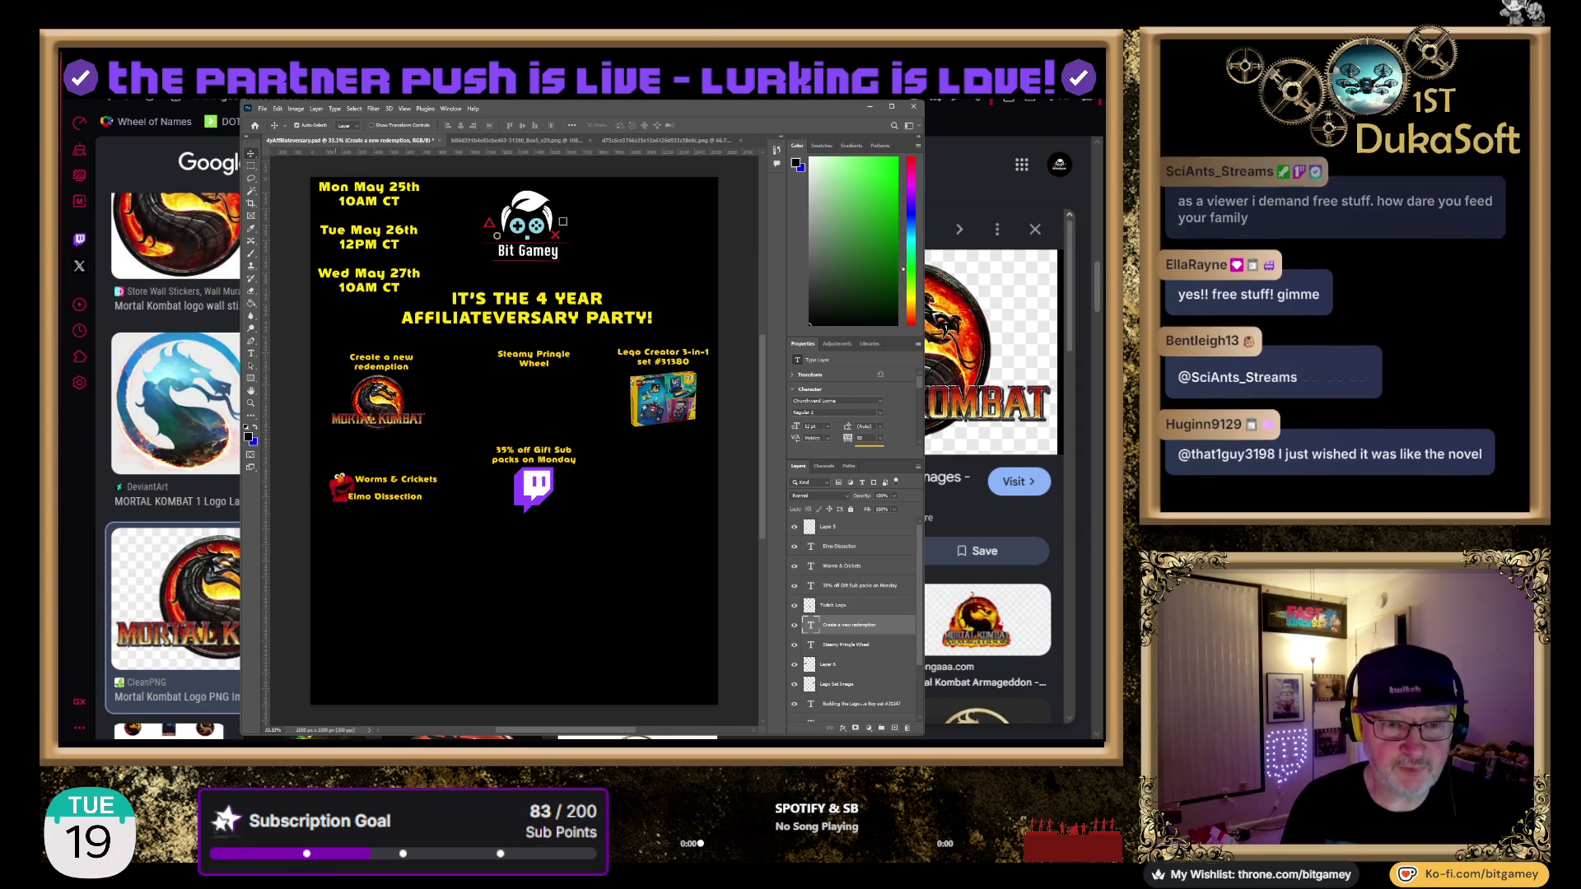
# Copy PrizeWheel.png and paste it under the flyer's Steamy Pringle Wheel heading
pyautogui.hotkey('ctrl', 'shift', 'Tab')
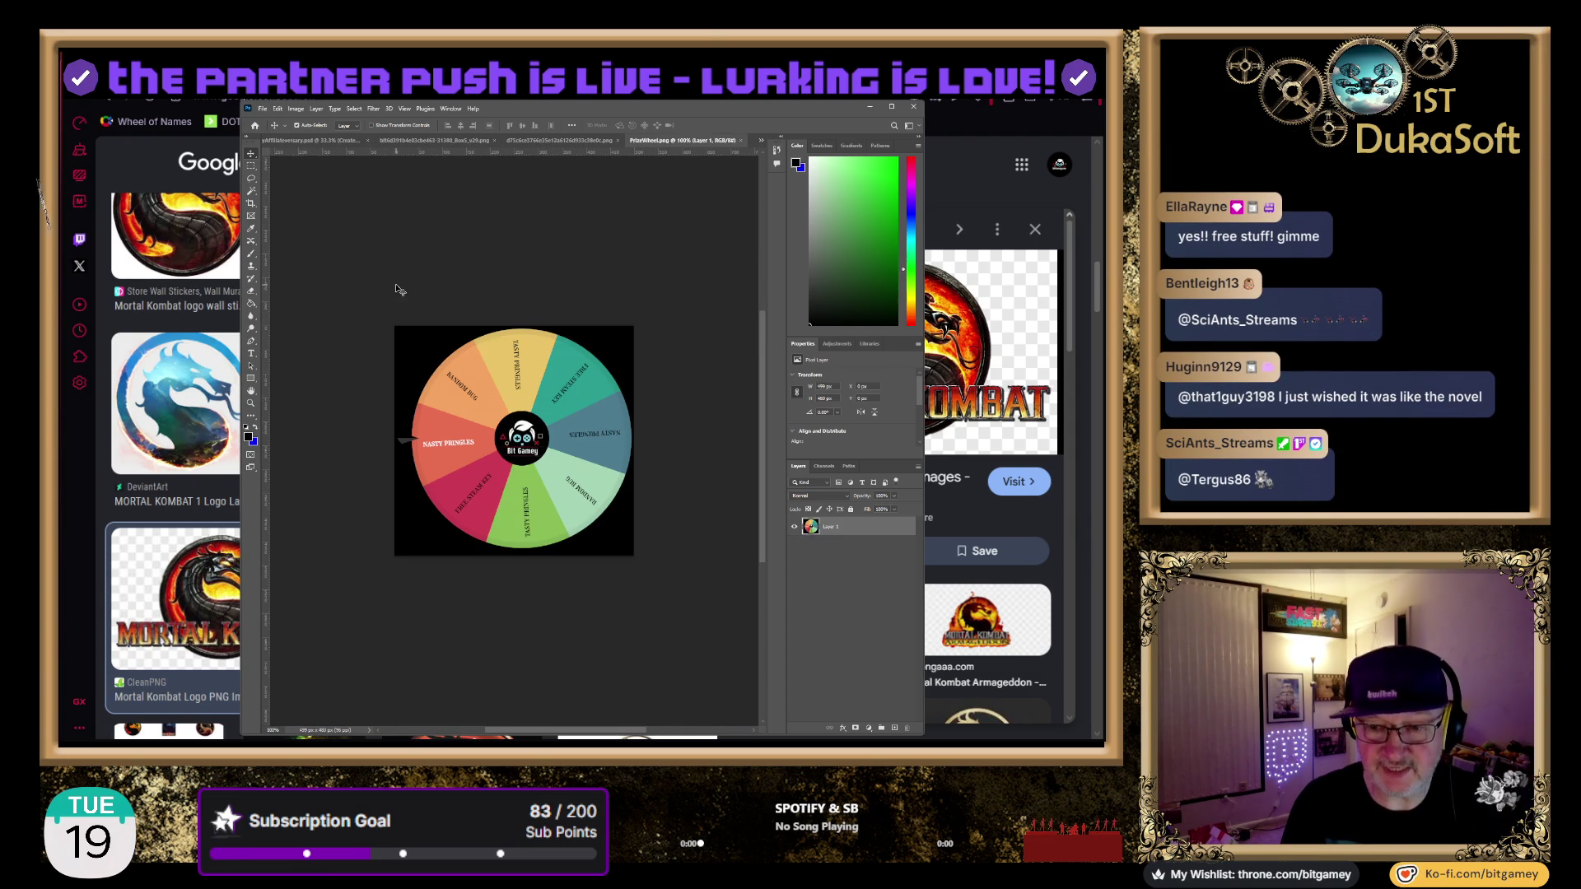
pyautogui.hotkey('ctrl', 'a')
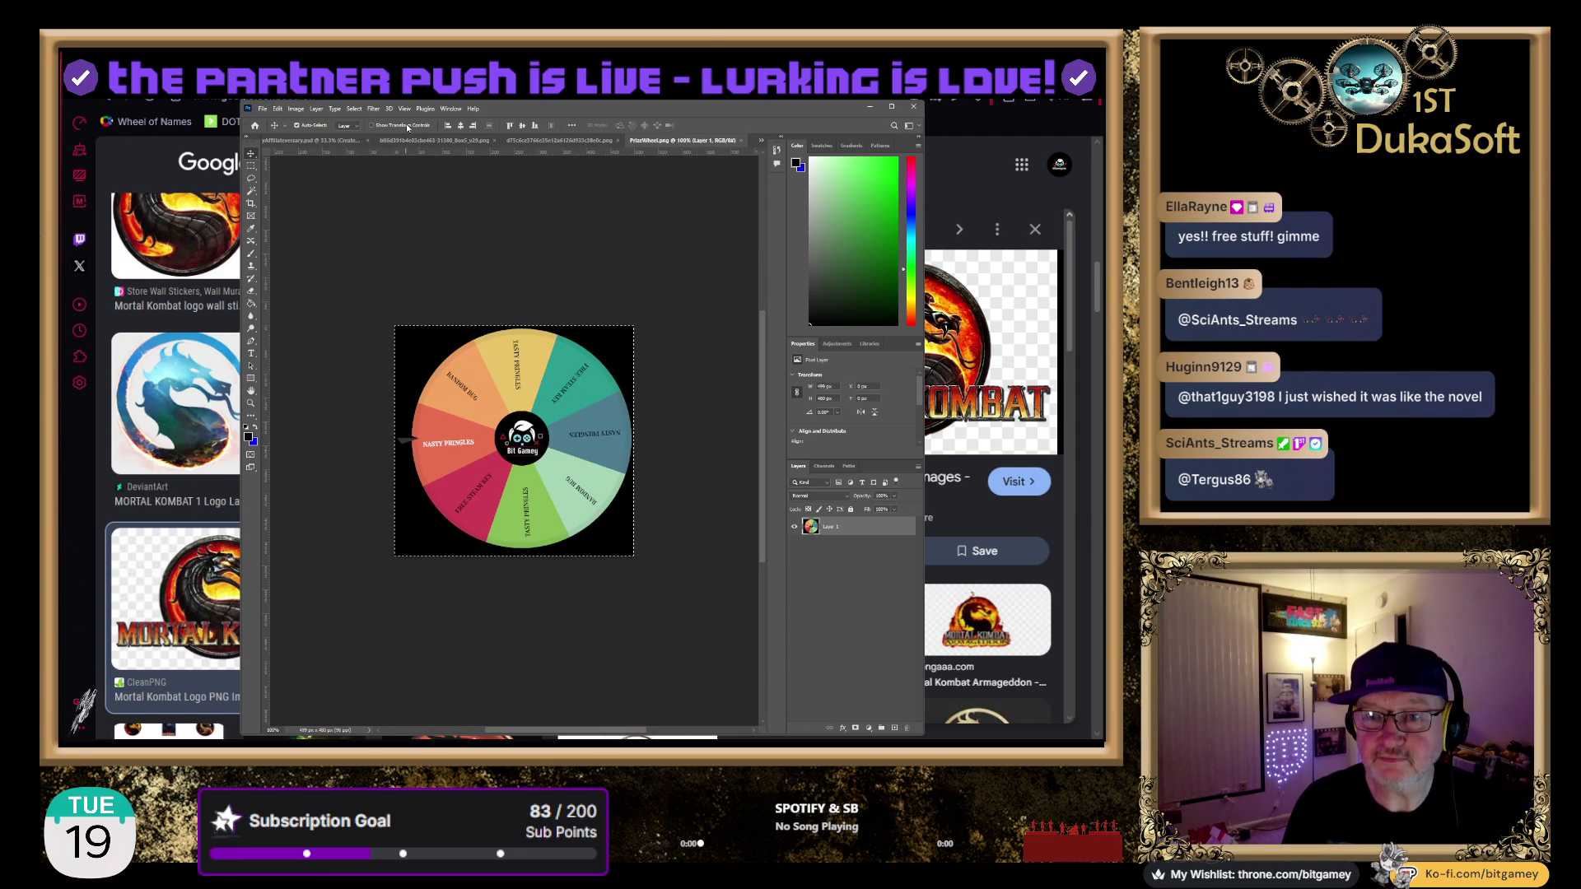
pyautogui.click(328, 142)
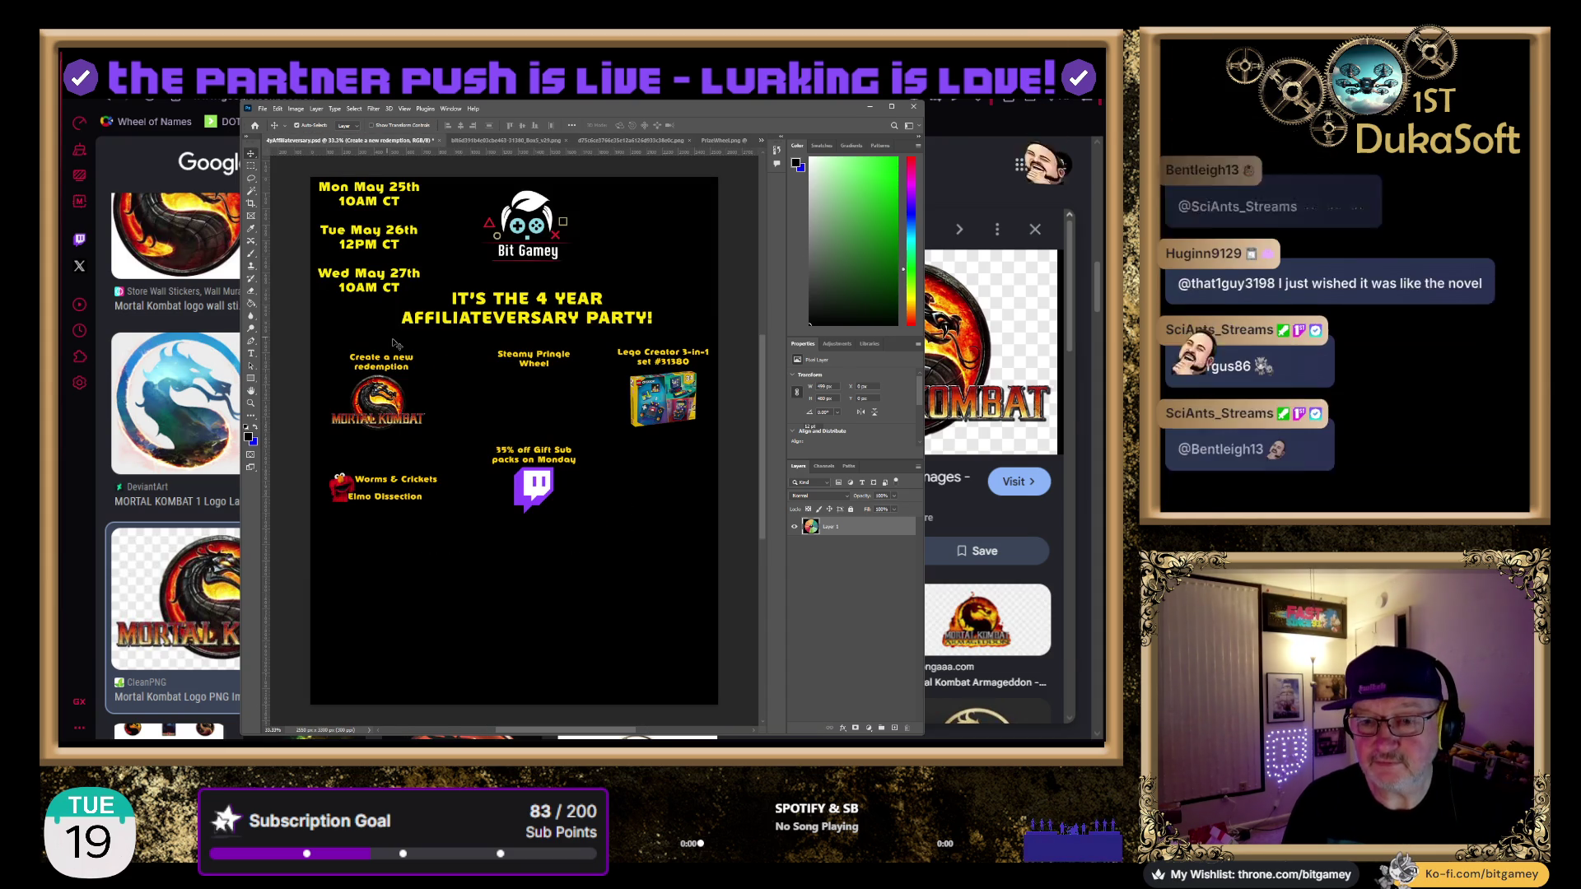
pyautogui.hotkey('ctrl', 'v')
pyautogui.moveTo(505, 436); pyautogui.dragTo(523, 405)
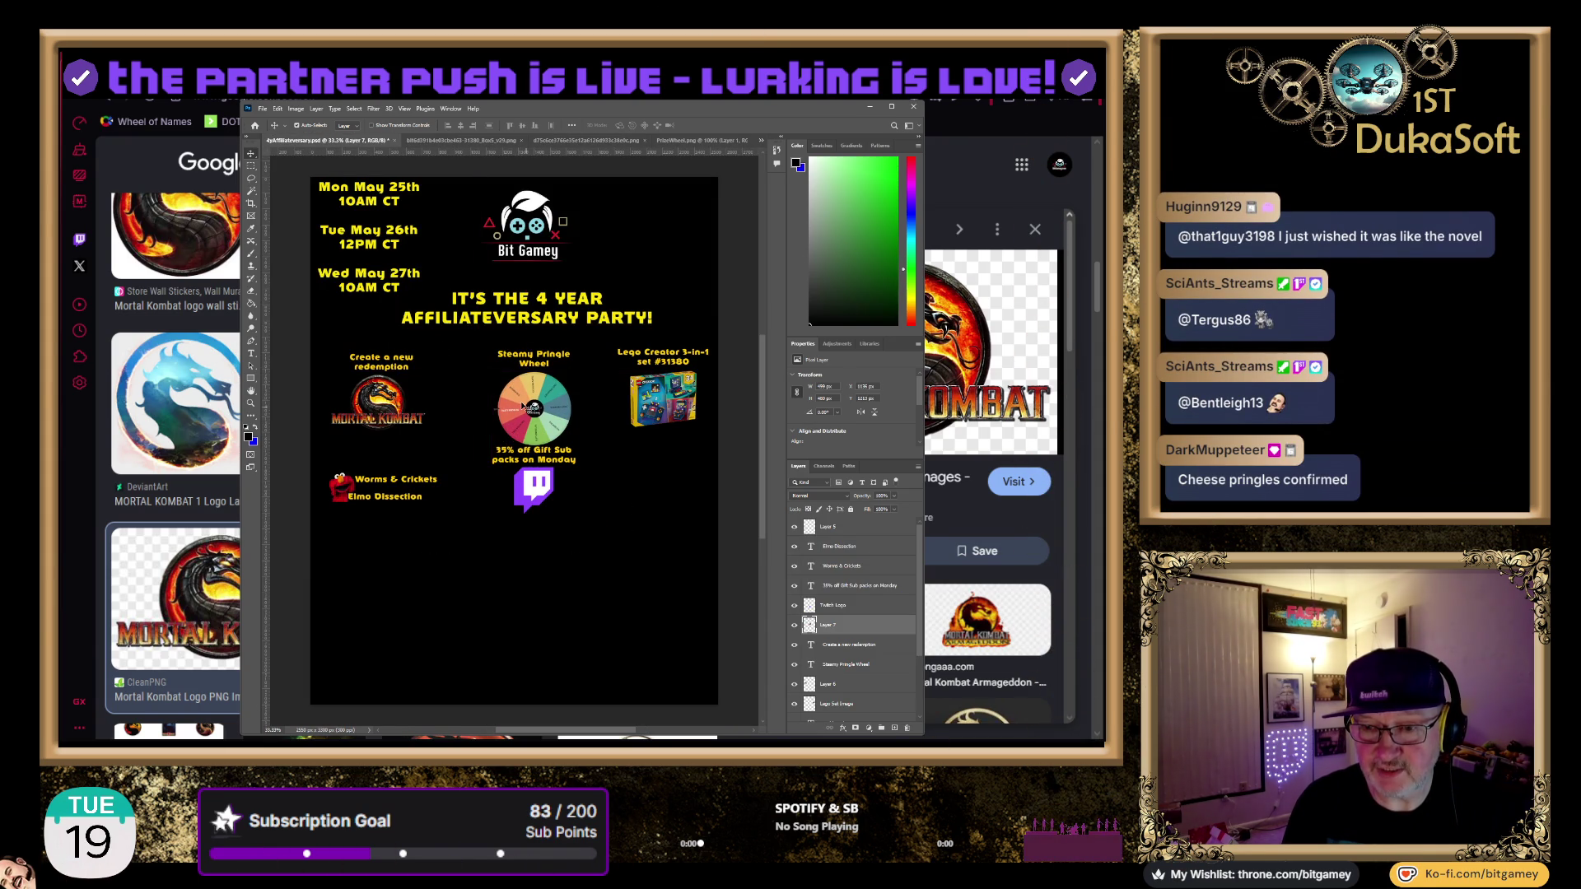
# Scale the wheel to about 82%, then move the gift sub text and Twitch logo down
pyautogui.hotkey('ctrl', 't')
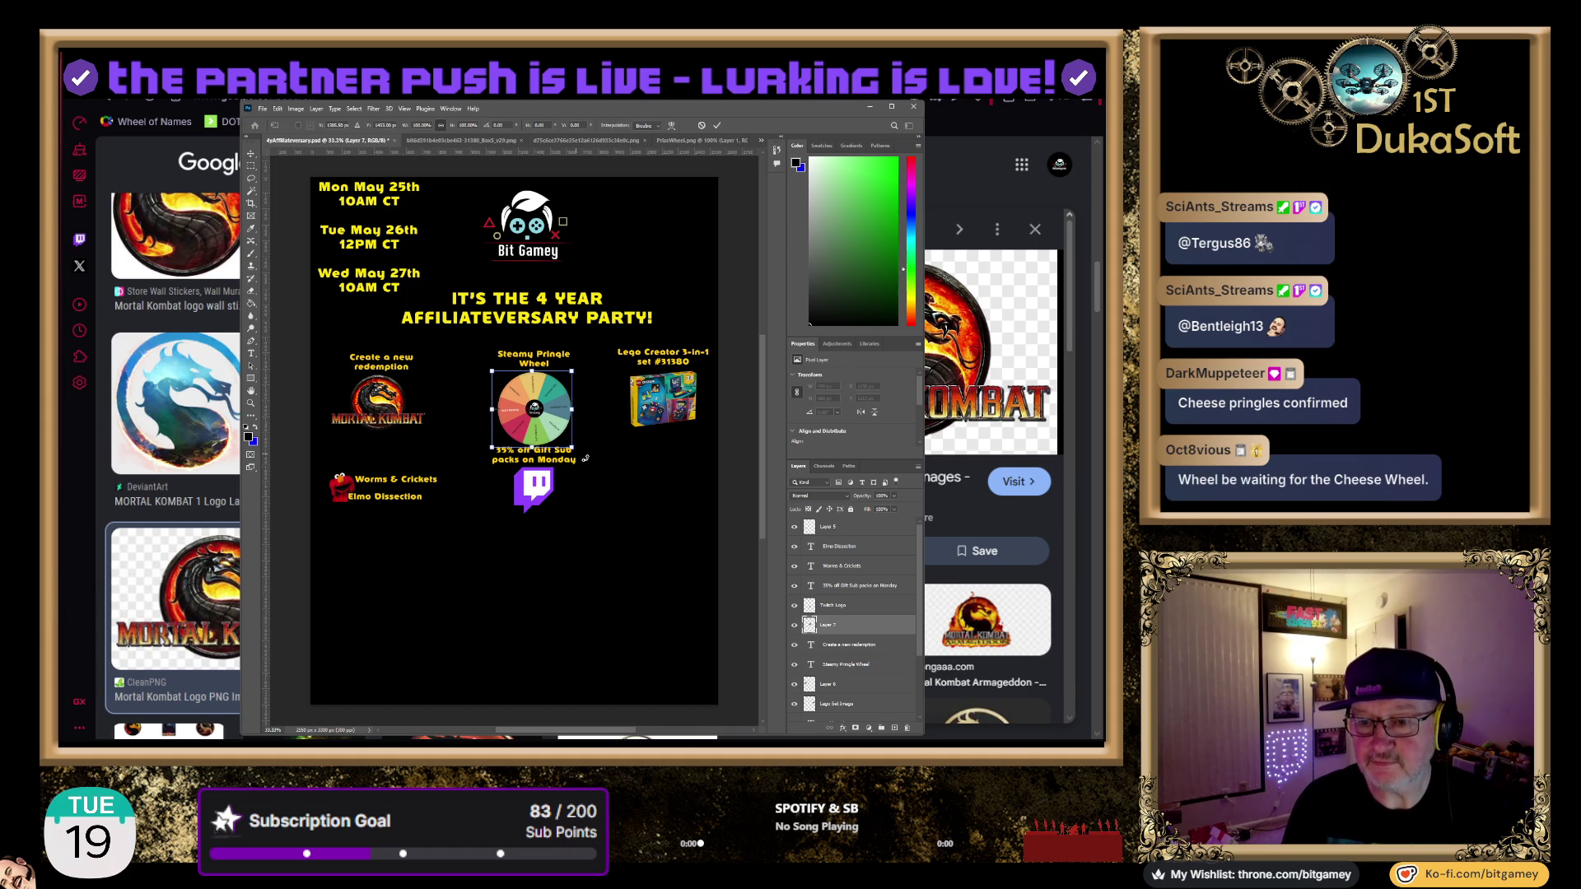
pyautogui.moveTo(571, 446); pyautogui.dragTo(556, 430)
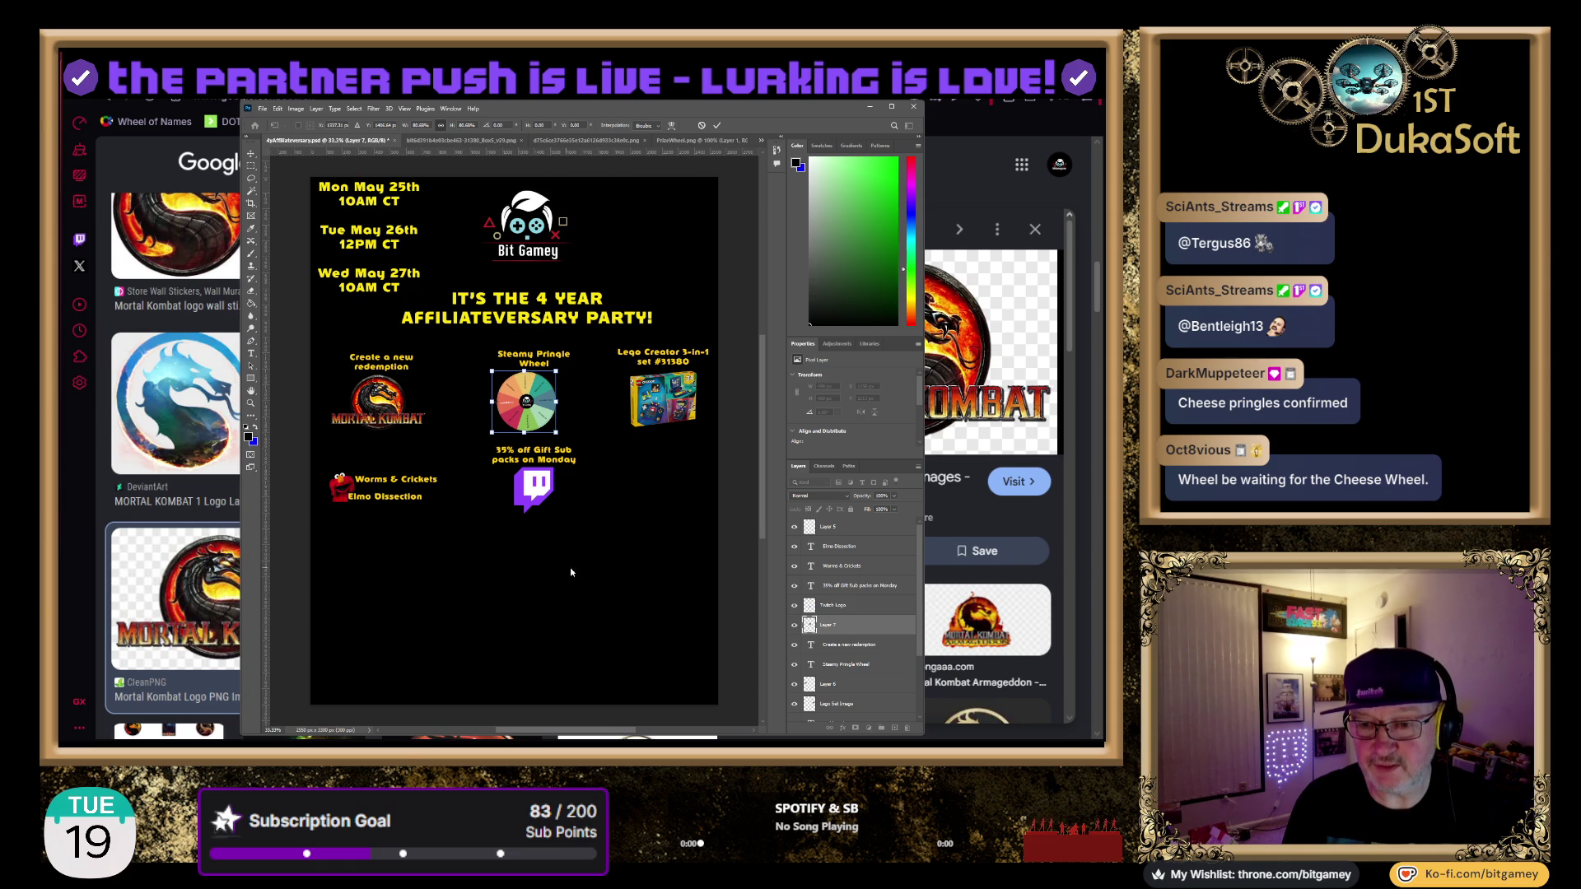
pyautogui.press('Return')
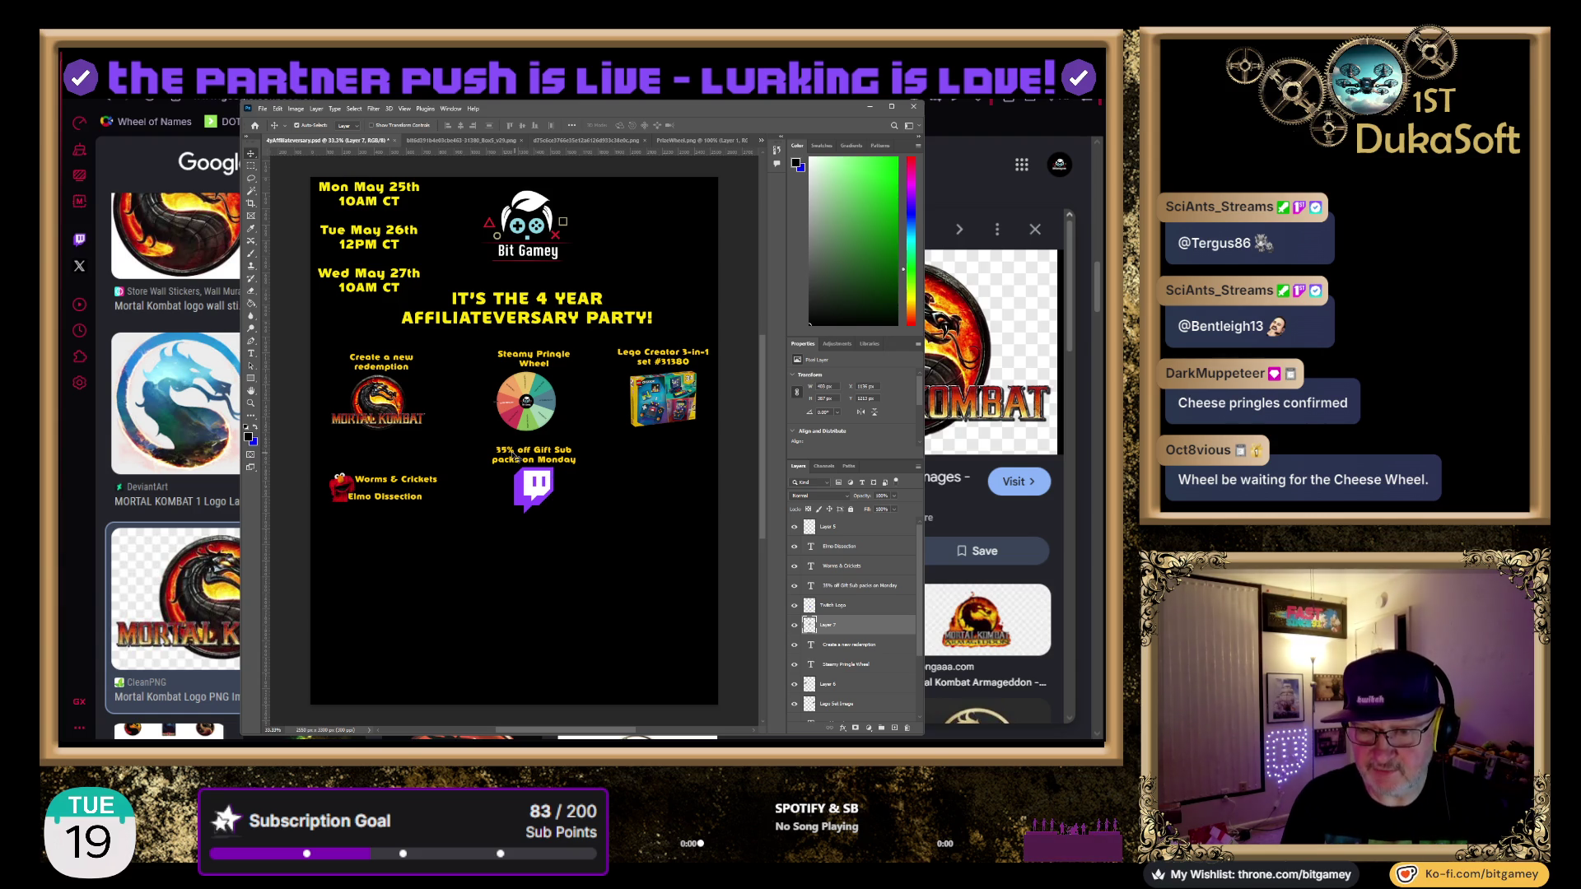
pyautogui.moveTo(513, 454); pyautogui.dragTo(530, 506)
pyautogui.moveTo(530, 506); pyautogui.dragTo(530, 530)
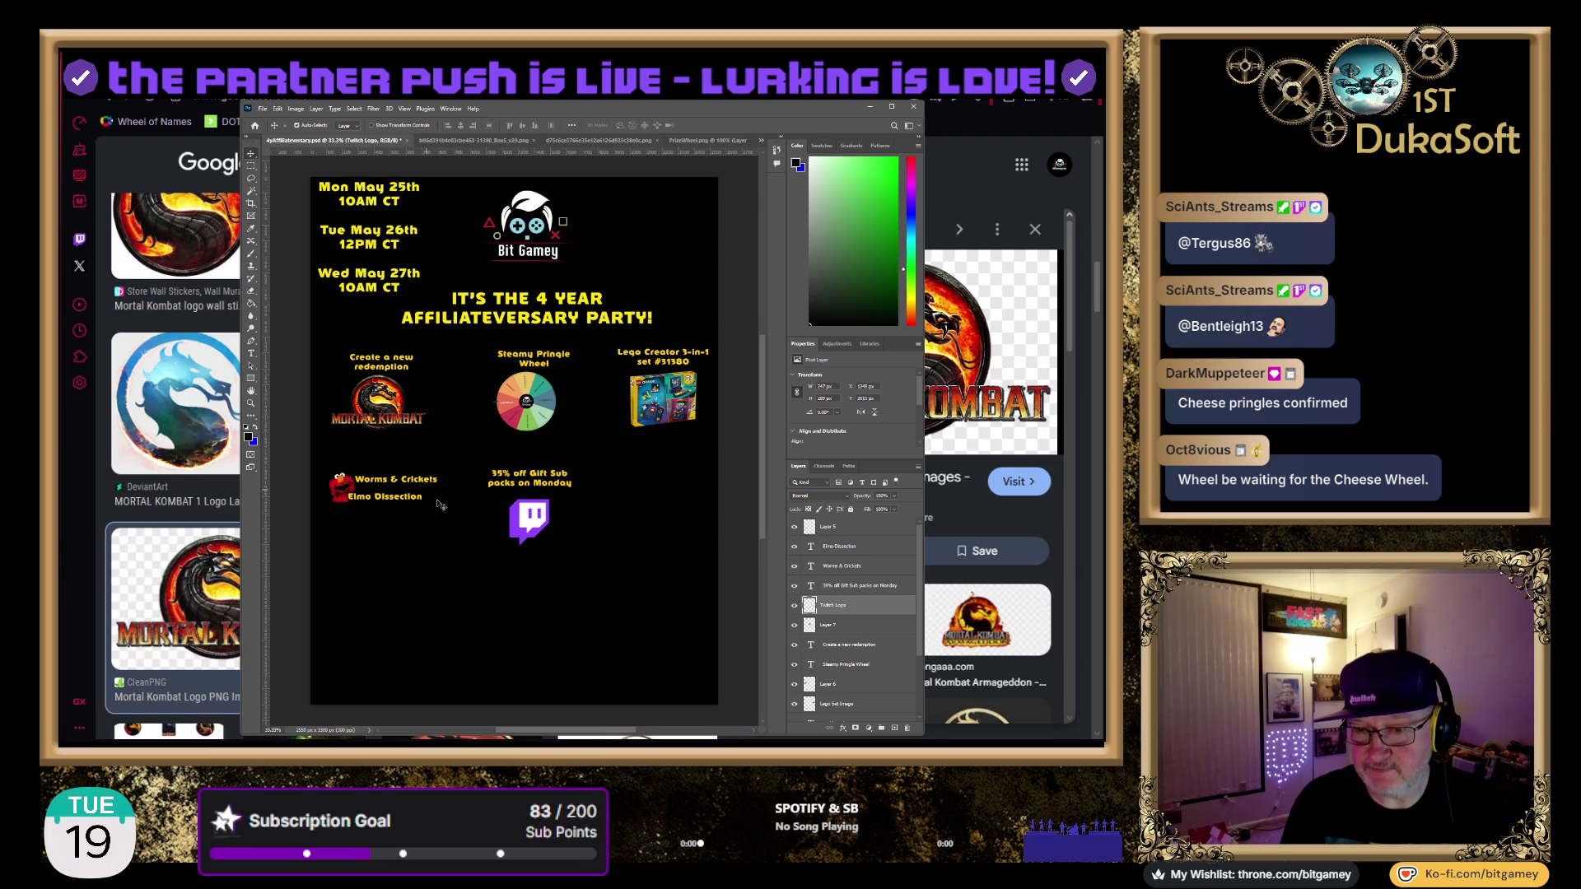
# Select the Elmo Dissection, Worms & Crickets and gift sub text layers, excluding Twitch Logo, and group them
pyautogui.click(341, 482)
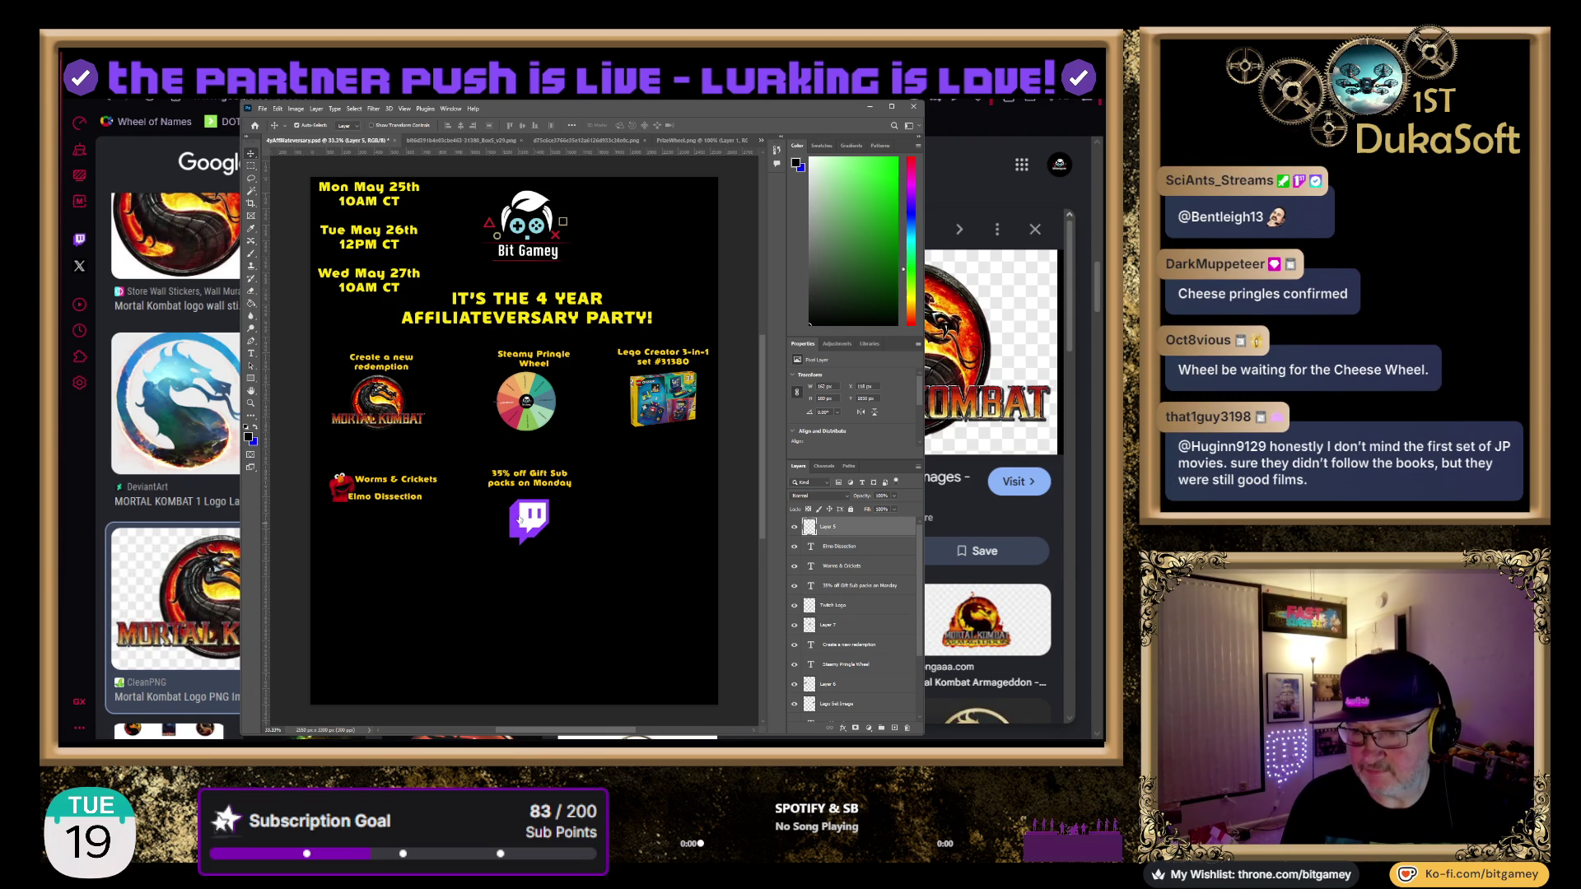
pyautogui.keyDown('ctrl'); pyautogui.click(848, 546); pyautogui.keyUp('ctrl')
pyautogui.keyDown('ctrl'); pyautogui.click(848, 566); pyautogui.keyUp('ctrl')
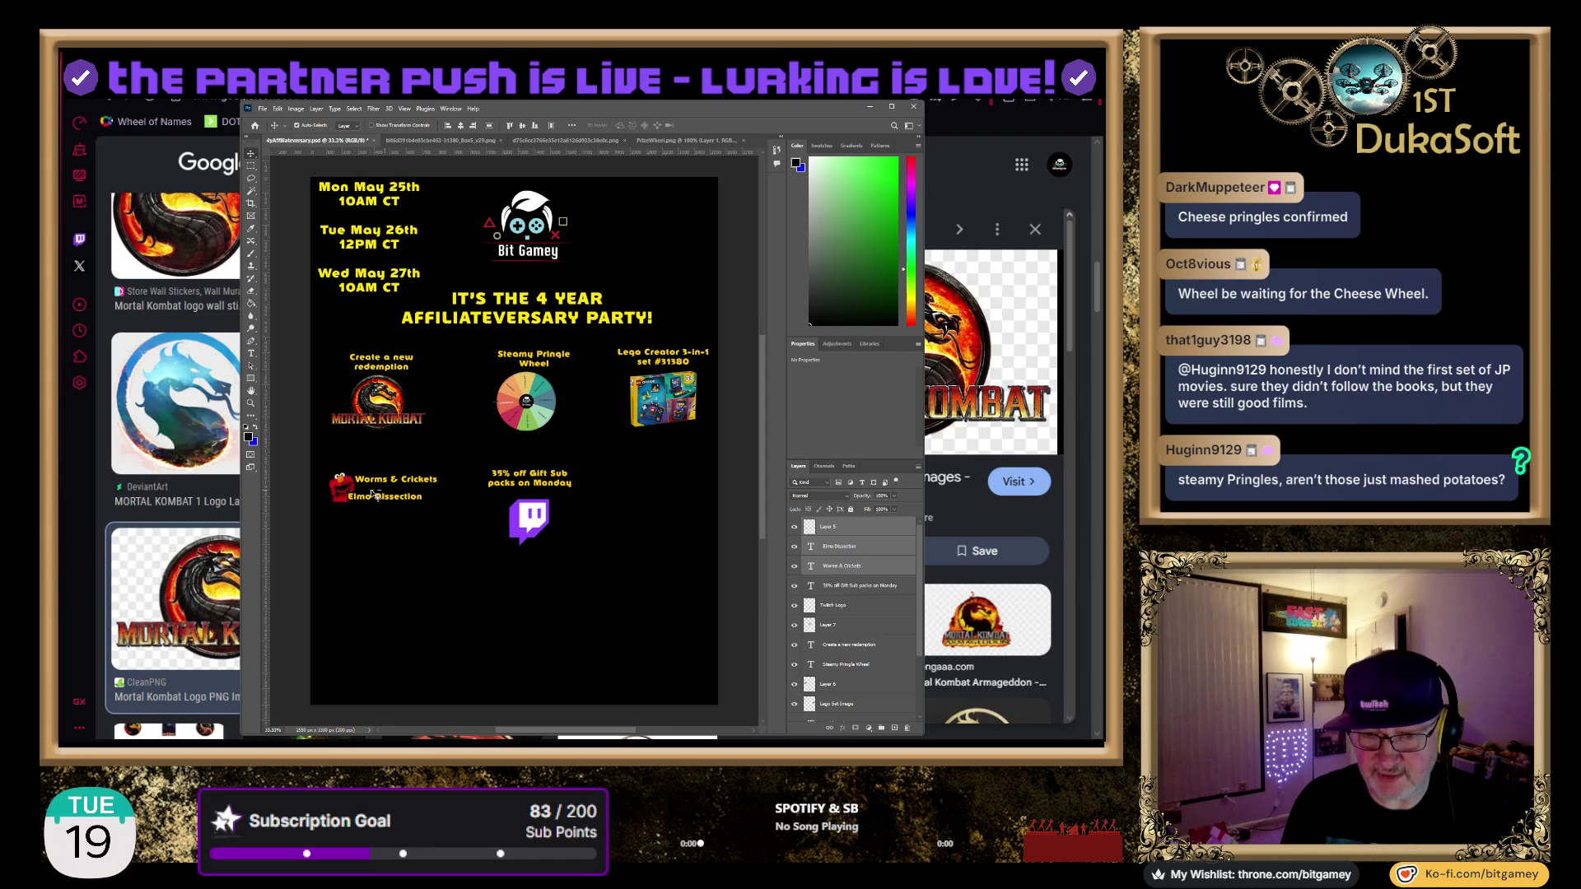
pyautogui.keyDown('ctrl'); pyautogui.click(660, 536); pyautogui.keyUp('ctrl')
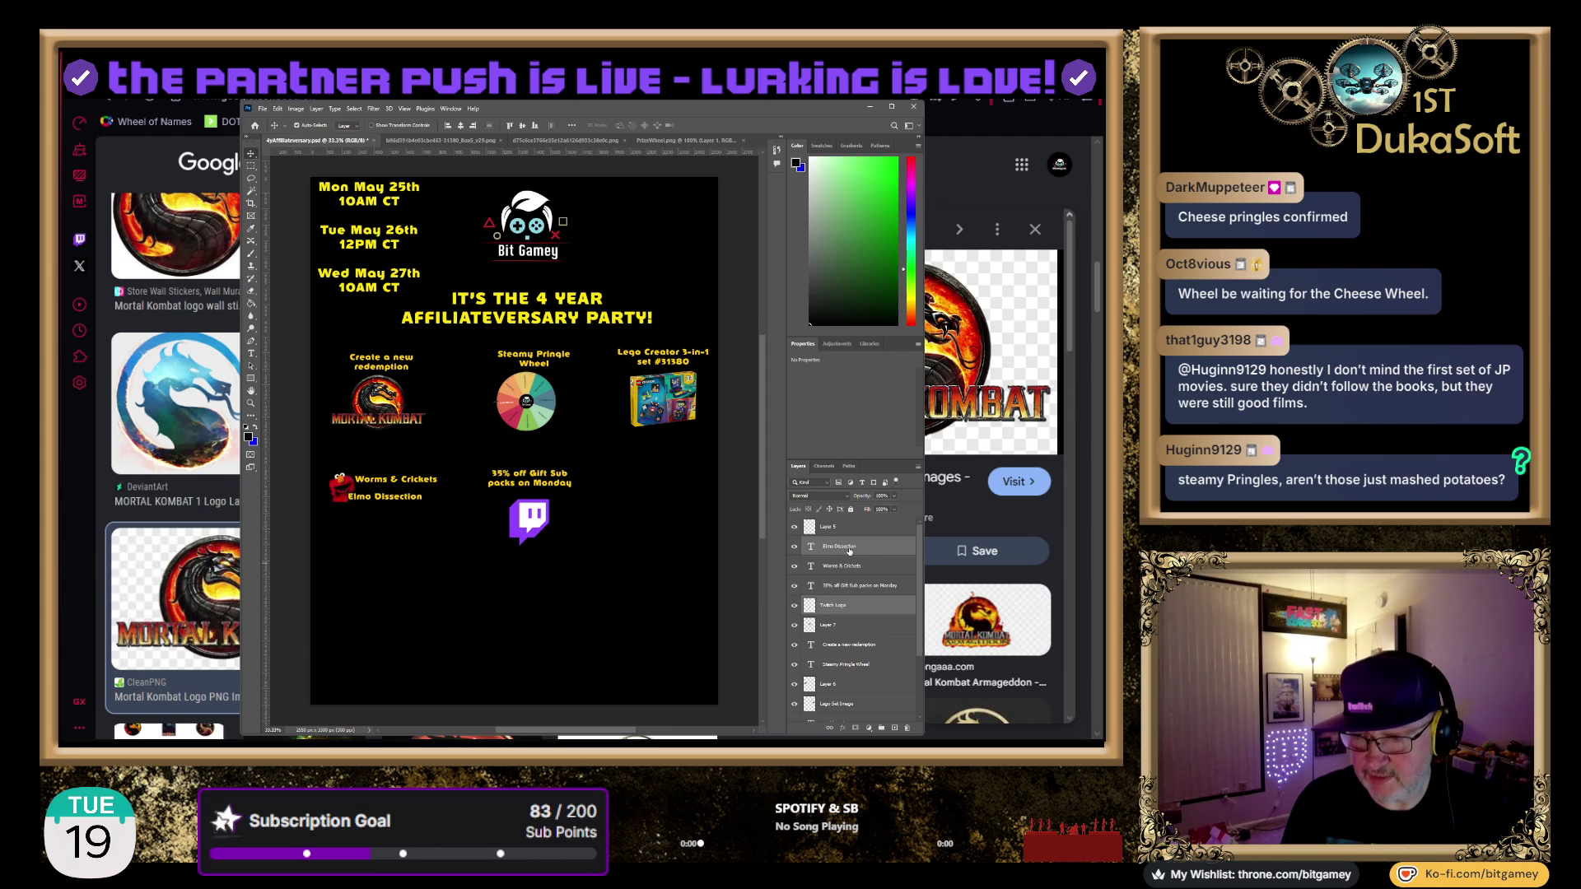
pyautogui.keyDown('ctrl'); pyautogui.click(848, 565); pyautogui.keyUp('ctrl')
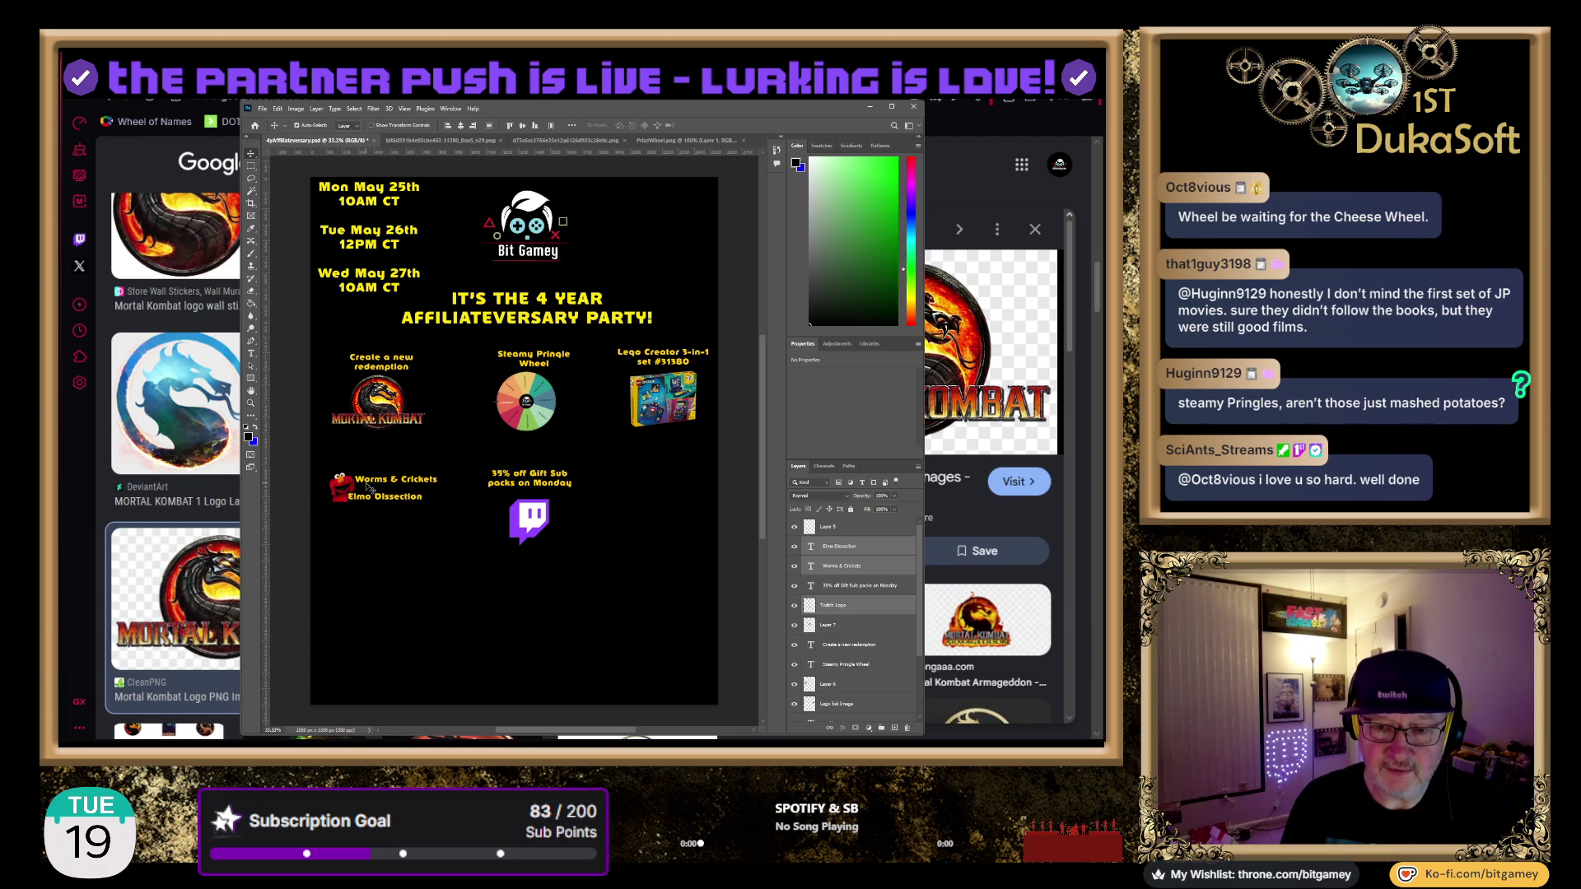
pyautogui.keyDown('ctrl'); pyautogui.click(882, 605); pyautogui.keyUp('ctrl')
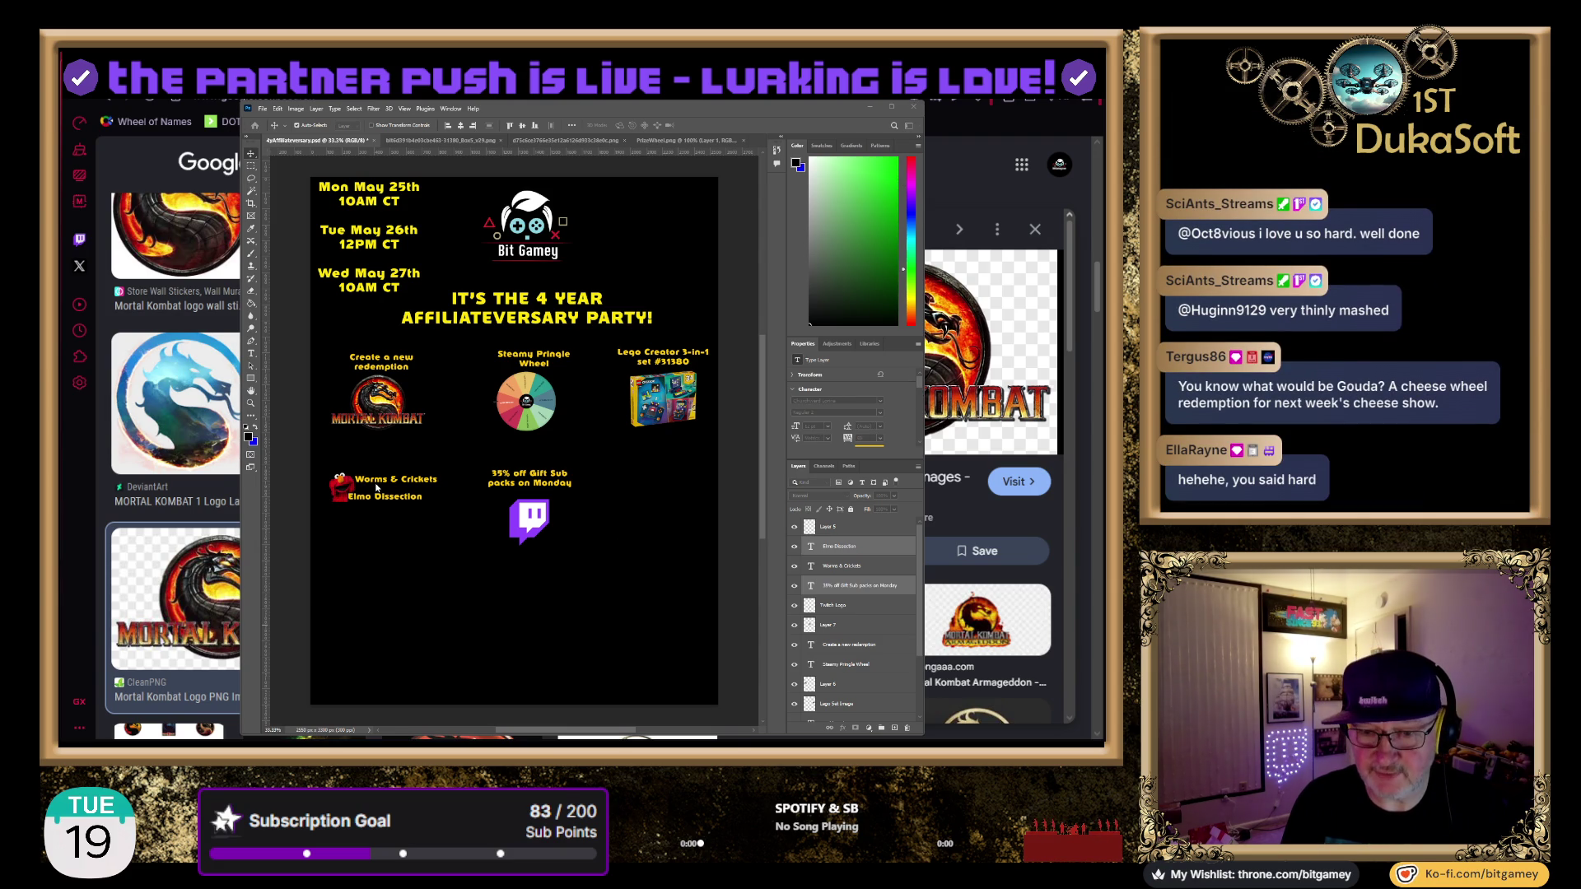
pyautogui.click(269, 365)
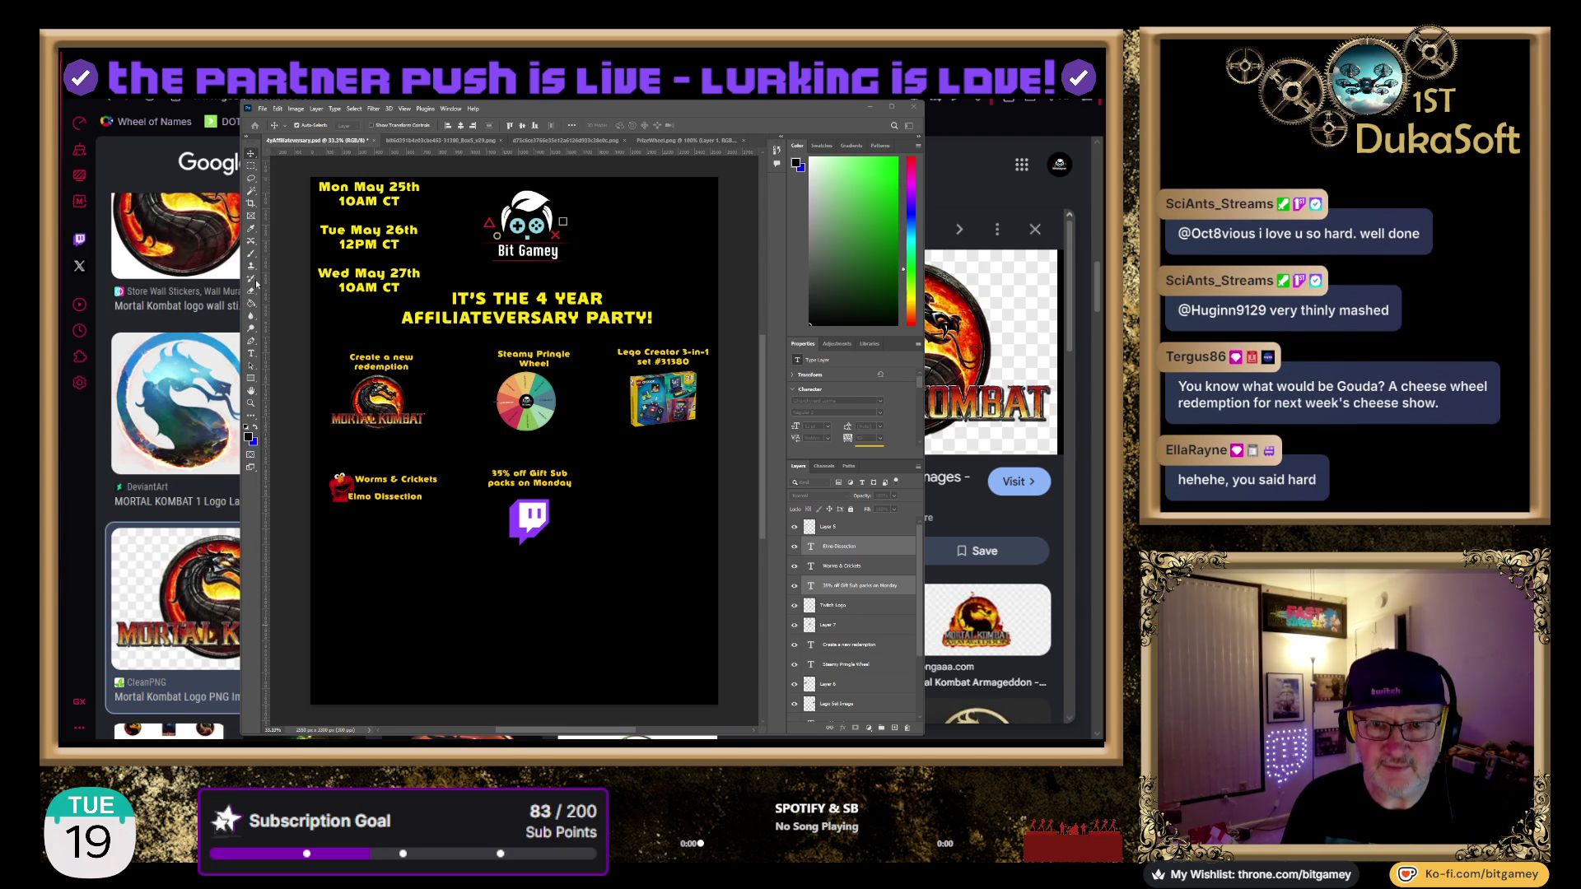
pyautogui.hotkey('ctrl', 'g')
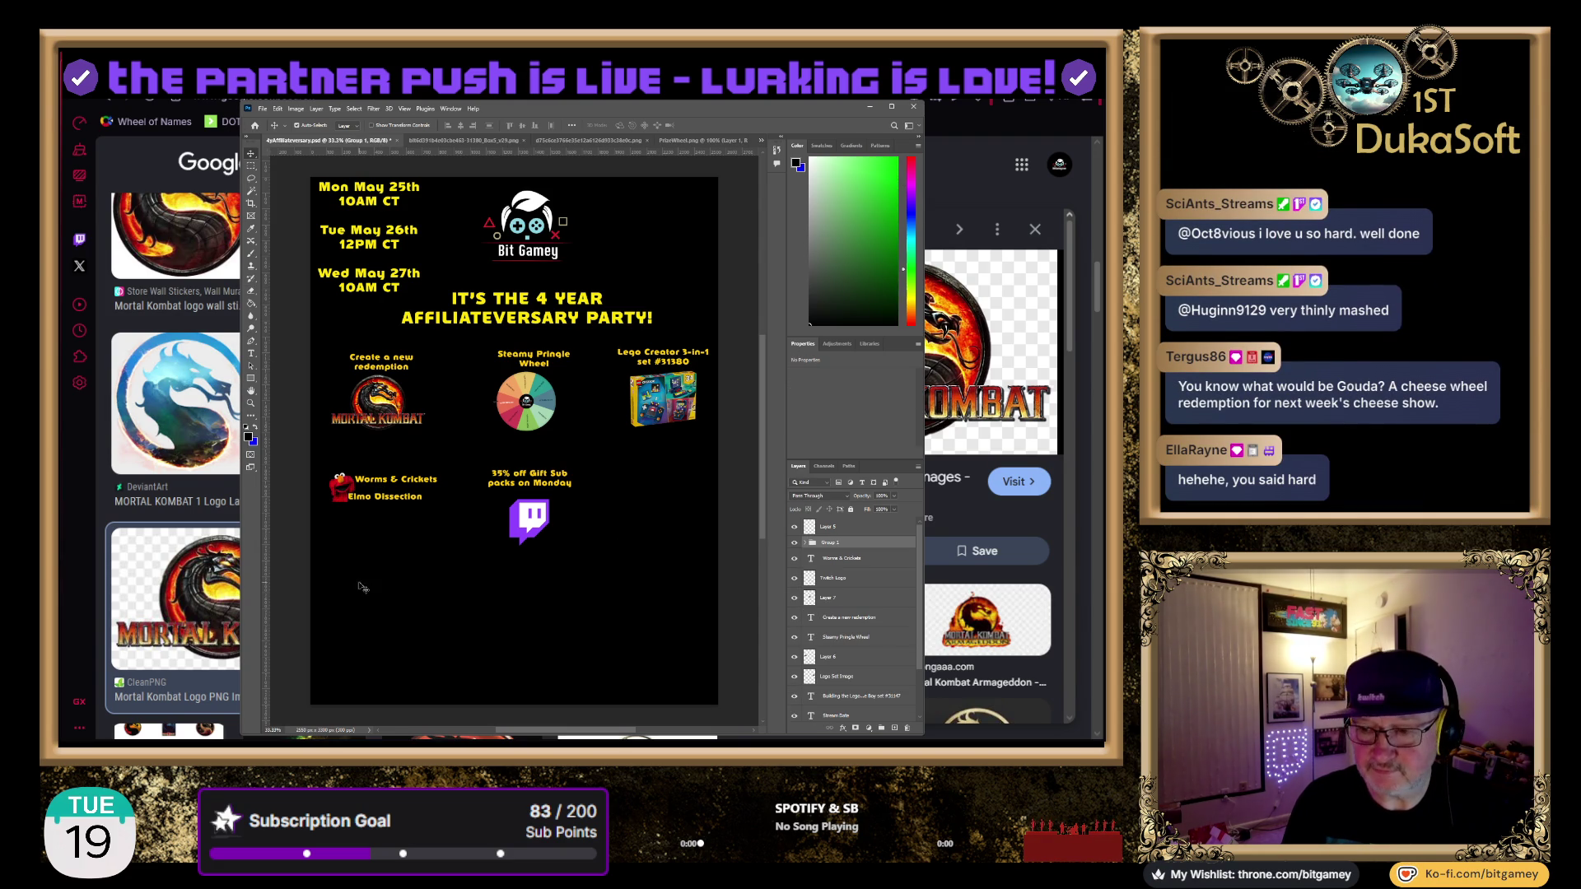
# Move the Gift Sub text out of Group 1 and put Worms & Crickets inside it
pyautogui.moveTo(342, 488)
pyautogui.mouseDown()
pyautogui.moveTo(482, 527)
pyautogui.moveTo(403, 506)
pyautogui.moveTo(398, 544)
pyautogui.mouseUp()
pyautogui.hotkey('ctrl', 'z')
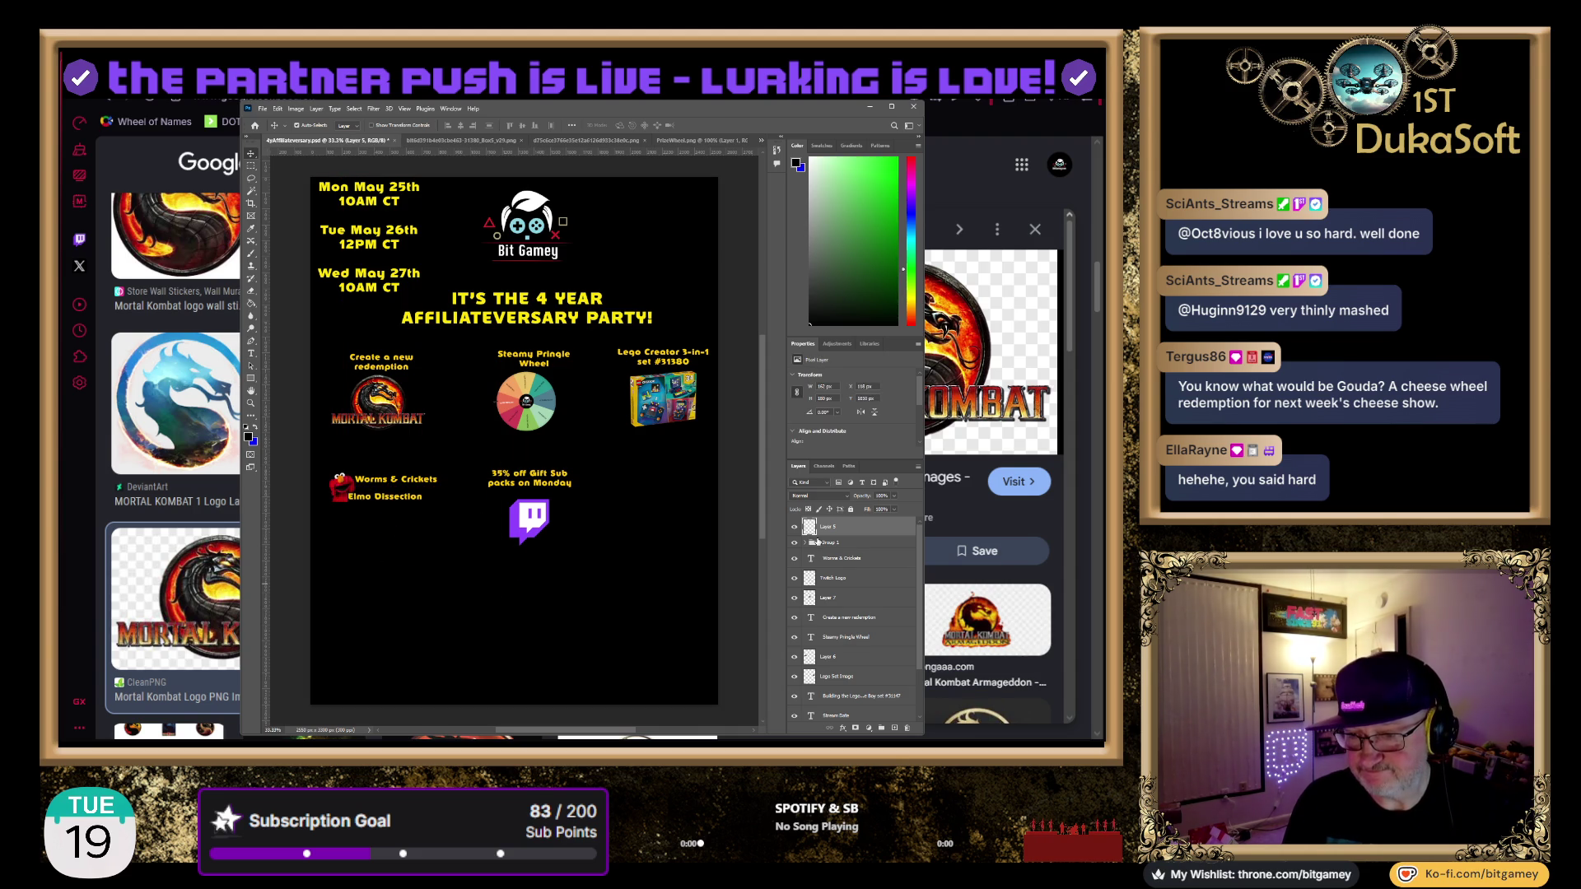
pyautogui.click(806, 543)
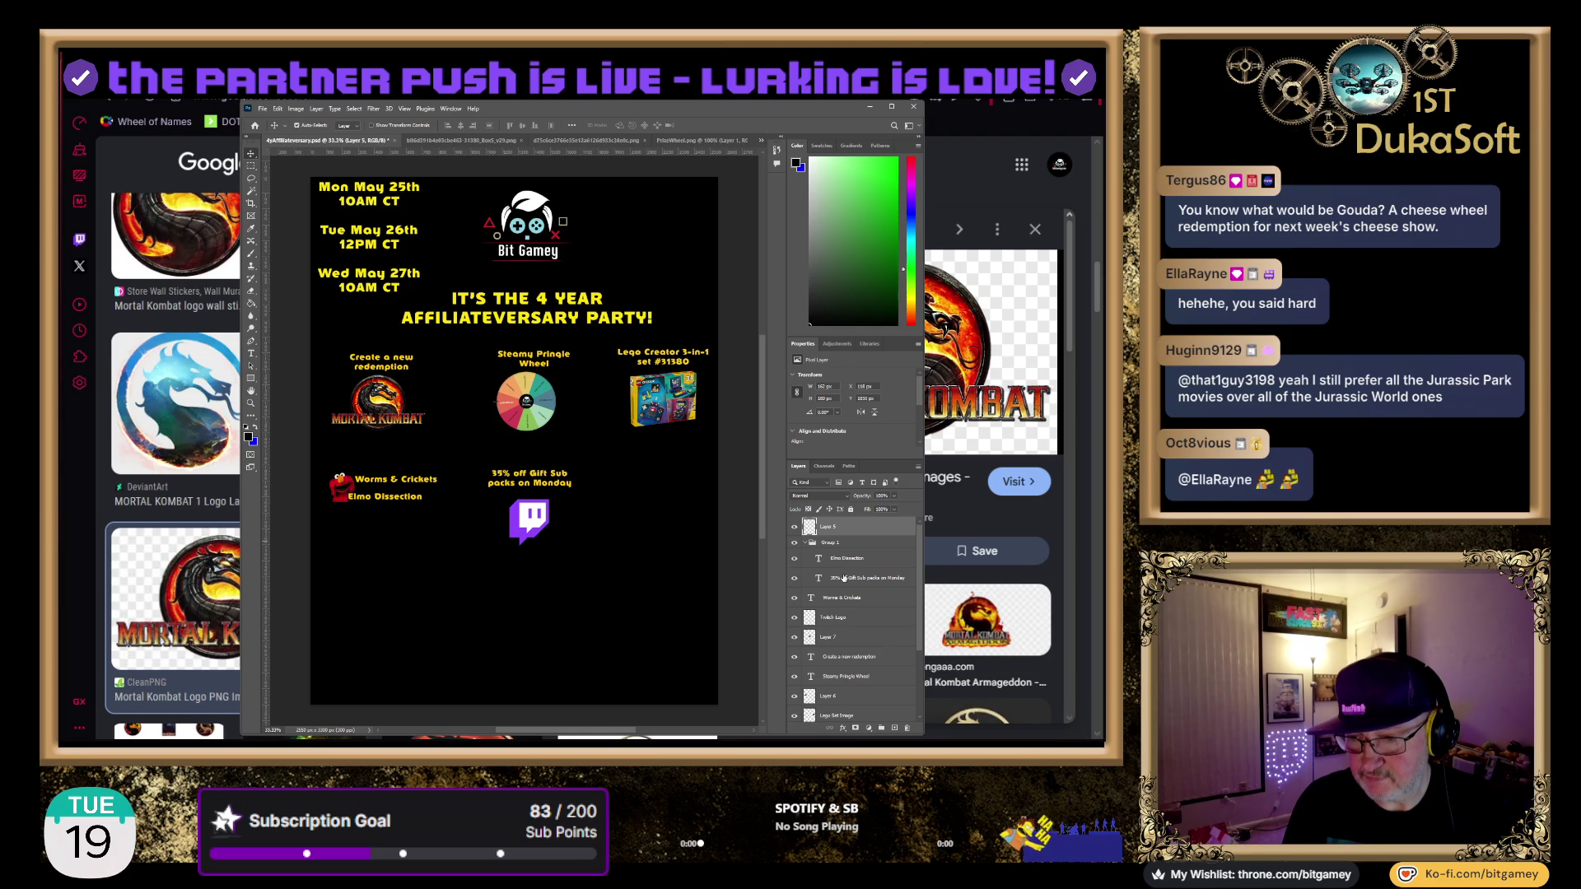
pyautogui.moveTo(843, 579); pyautogui.dragTo(840, 539)
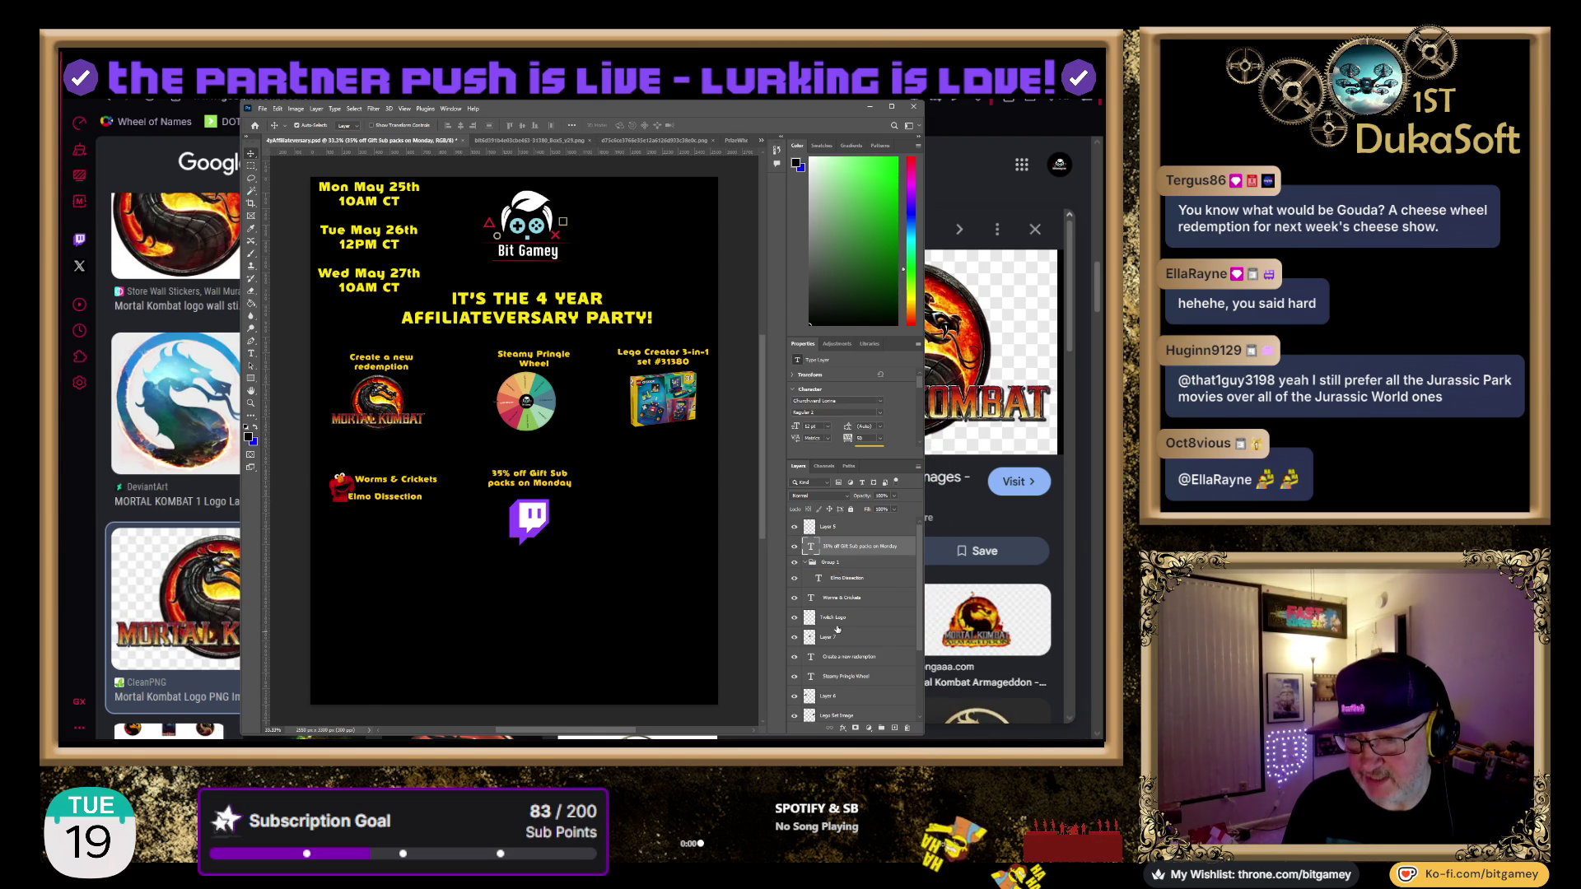
pyautogui.moveTo(834, 601); pyautogui.dragTo(837, 572)
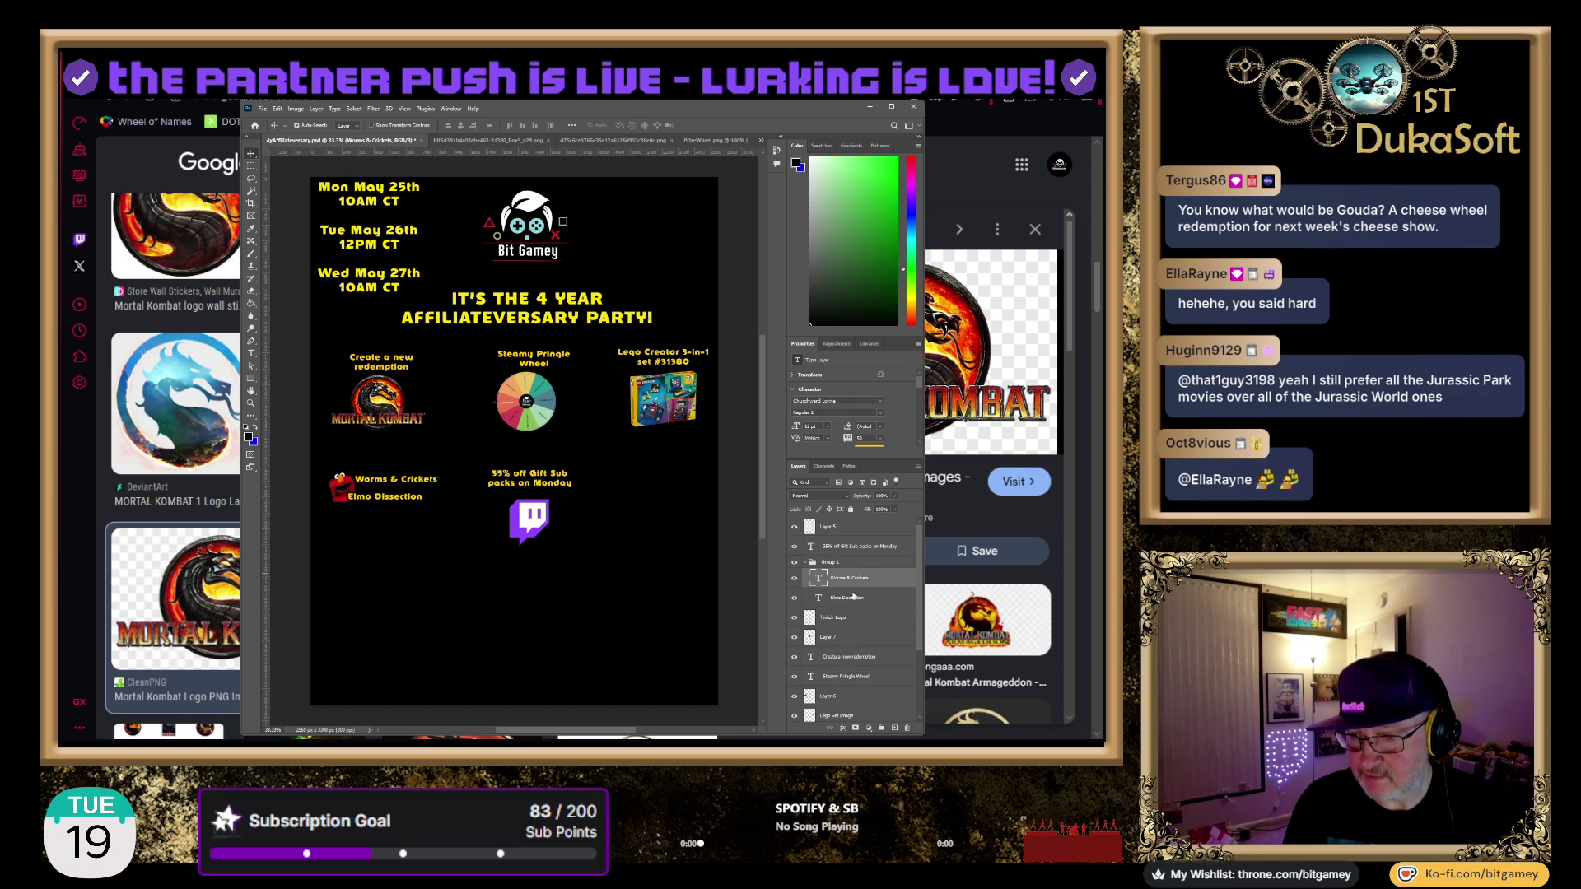
# Confirm Layer 5 holds the Elmo picture and rename it Elmo Image
pyautogui.click(796, 638)
pyautogui.click(795, 638)
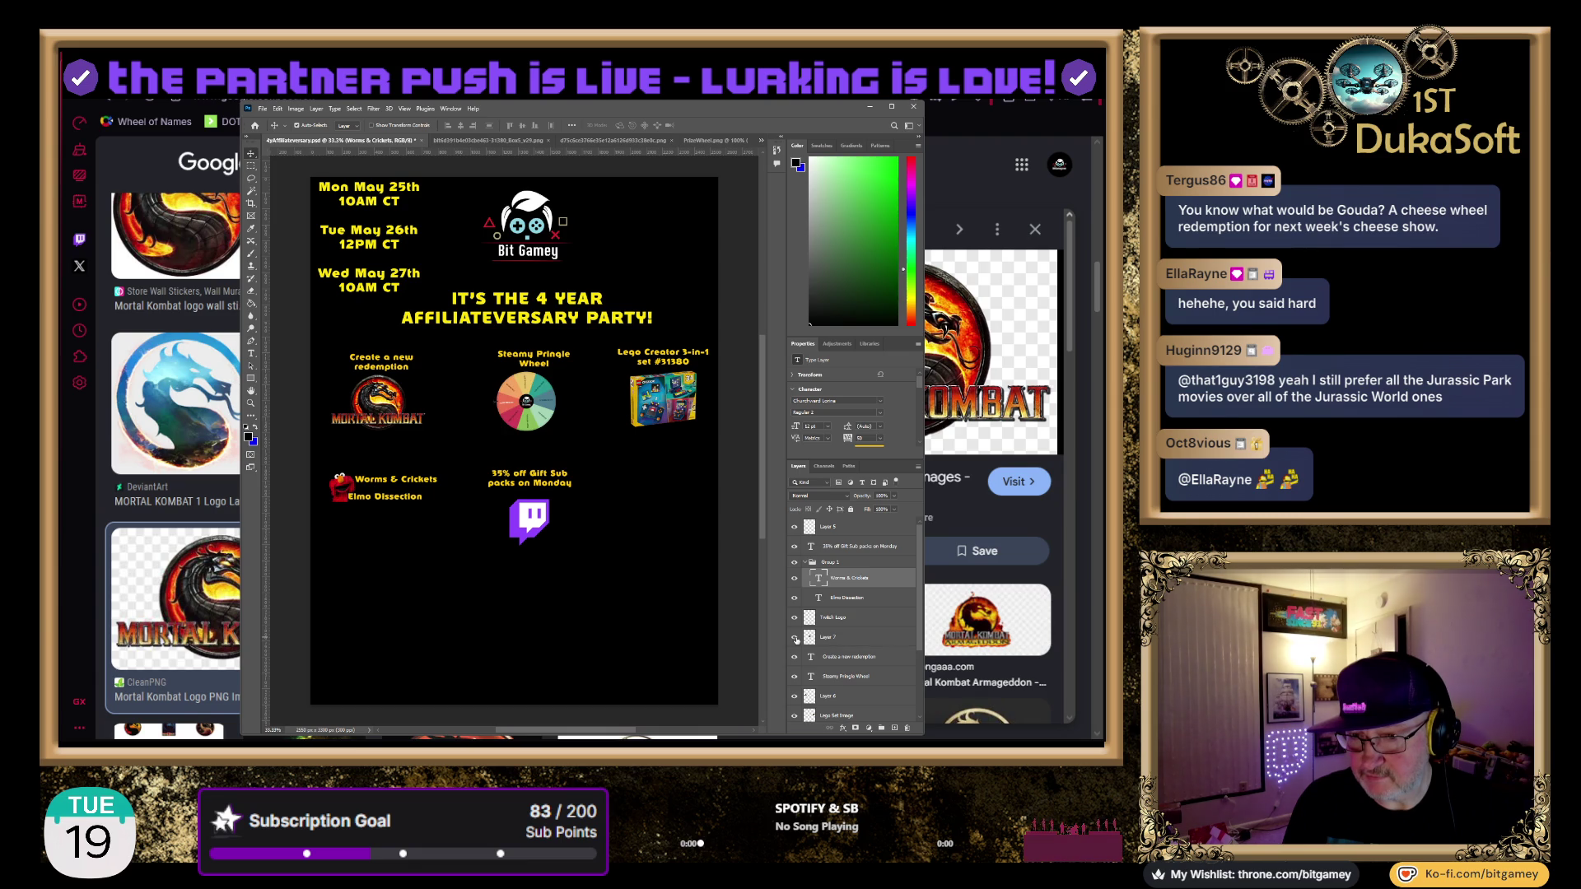
pyautogui.click(341, 486)
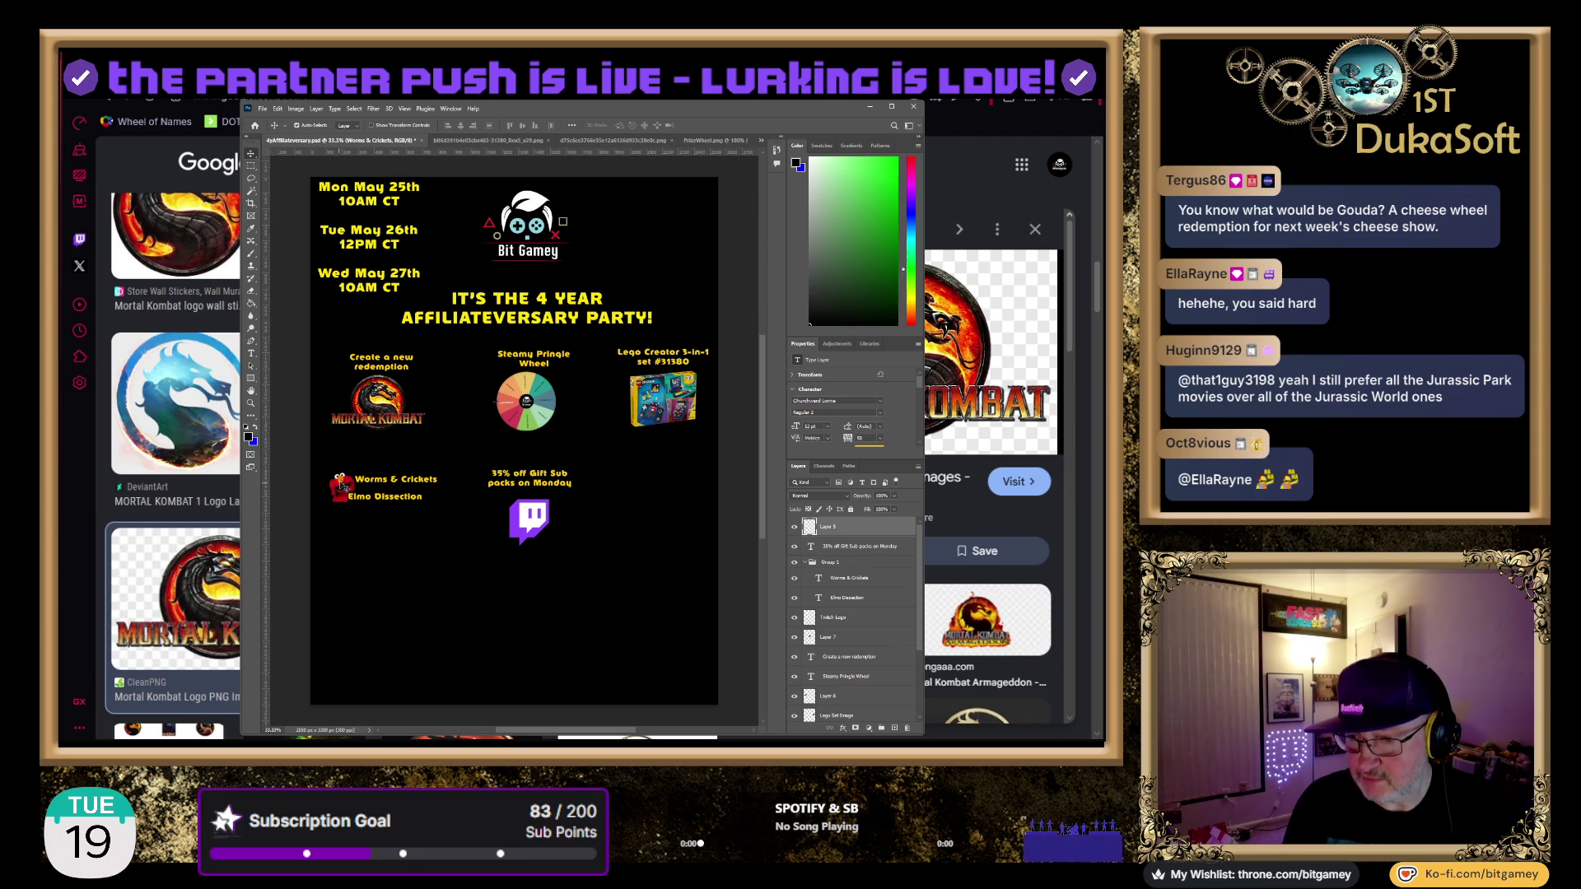
pyautogui.click(796, 528)
pyautogui.click(796, 528)
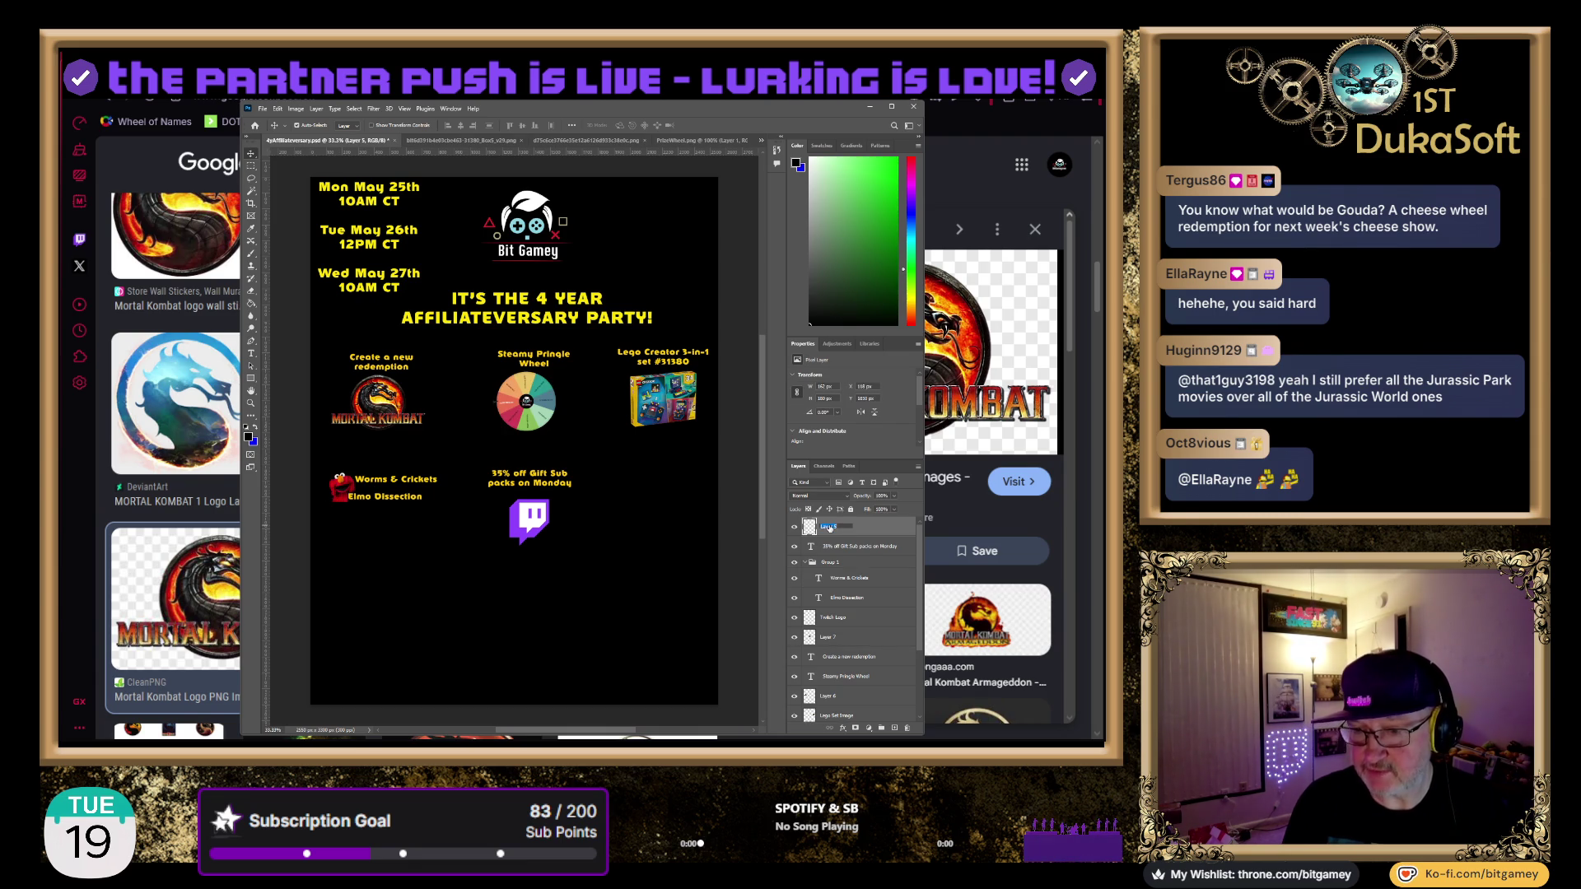
pyautogui.write('Elmo Image')
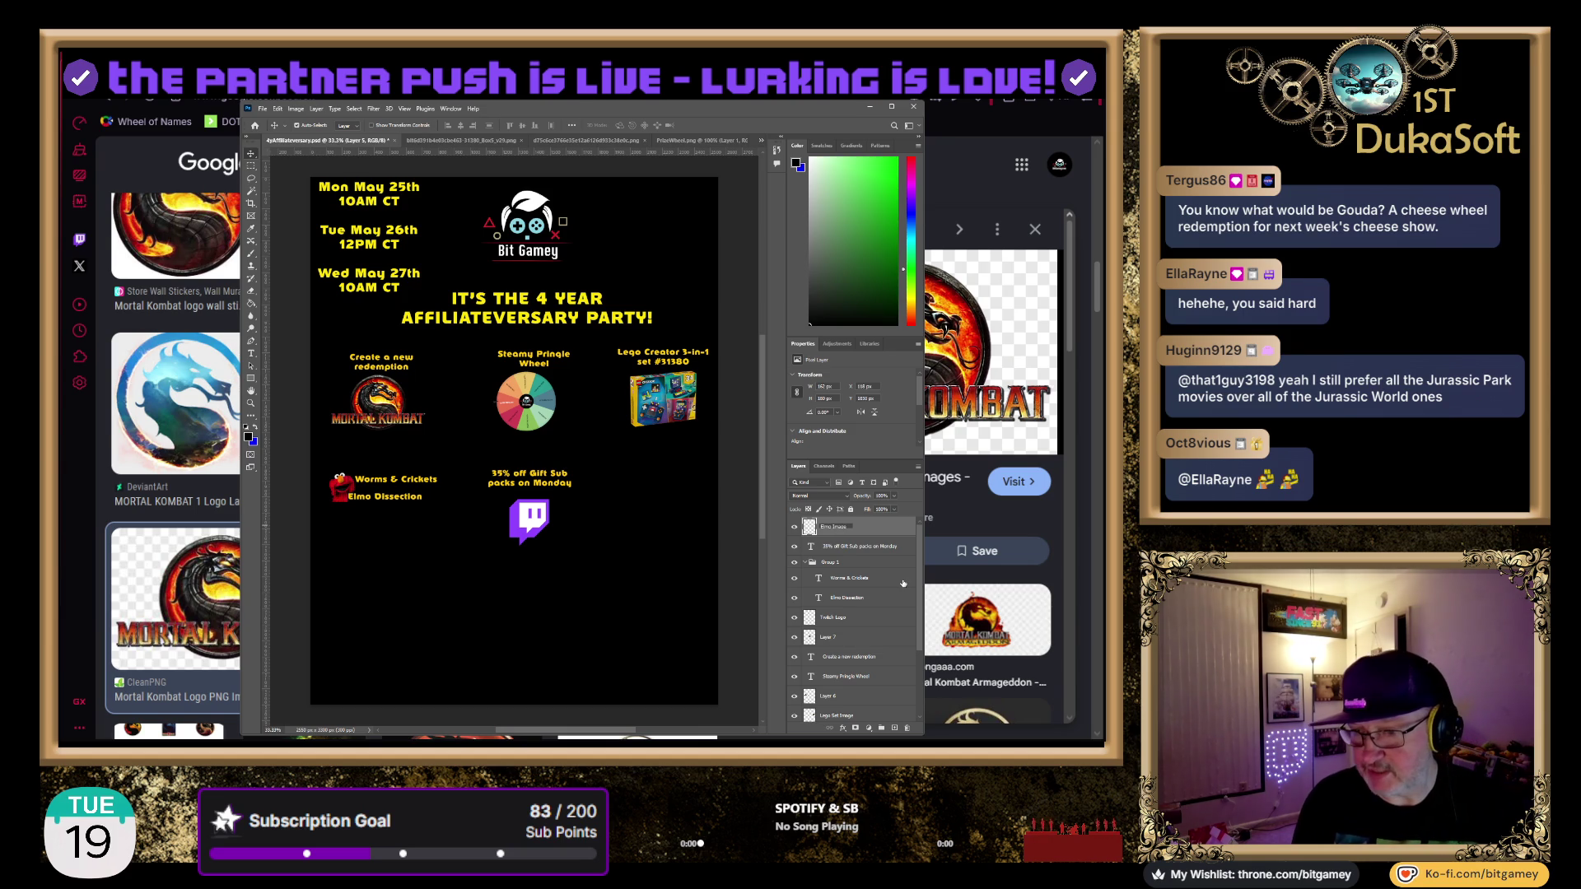
pyautogui.press('Return')
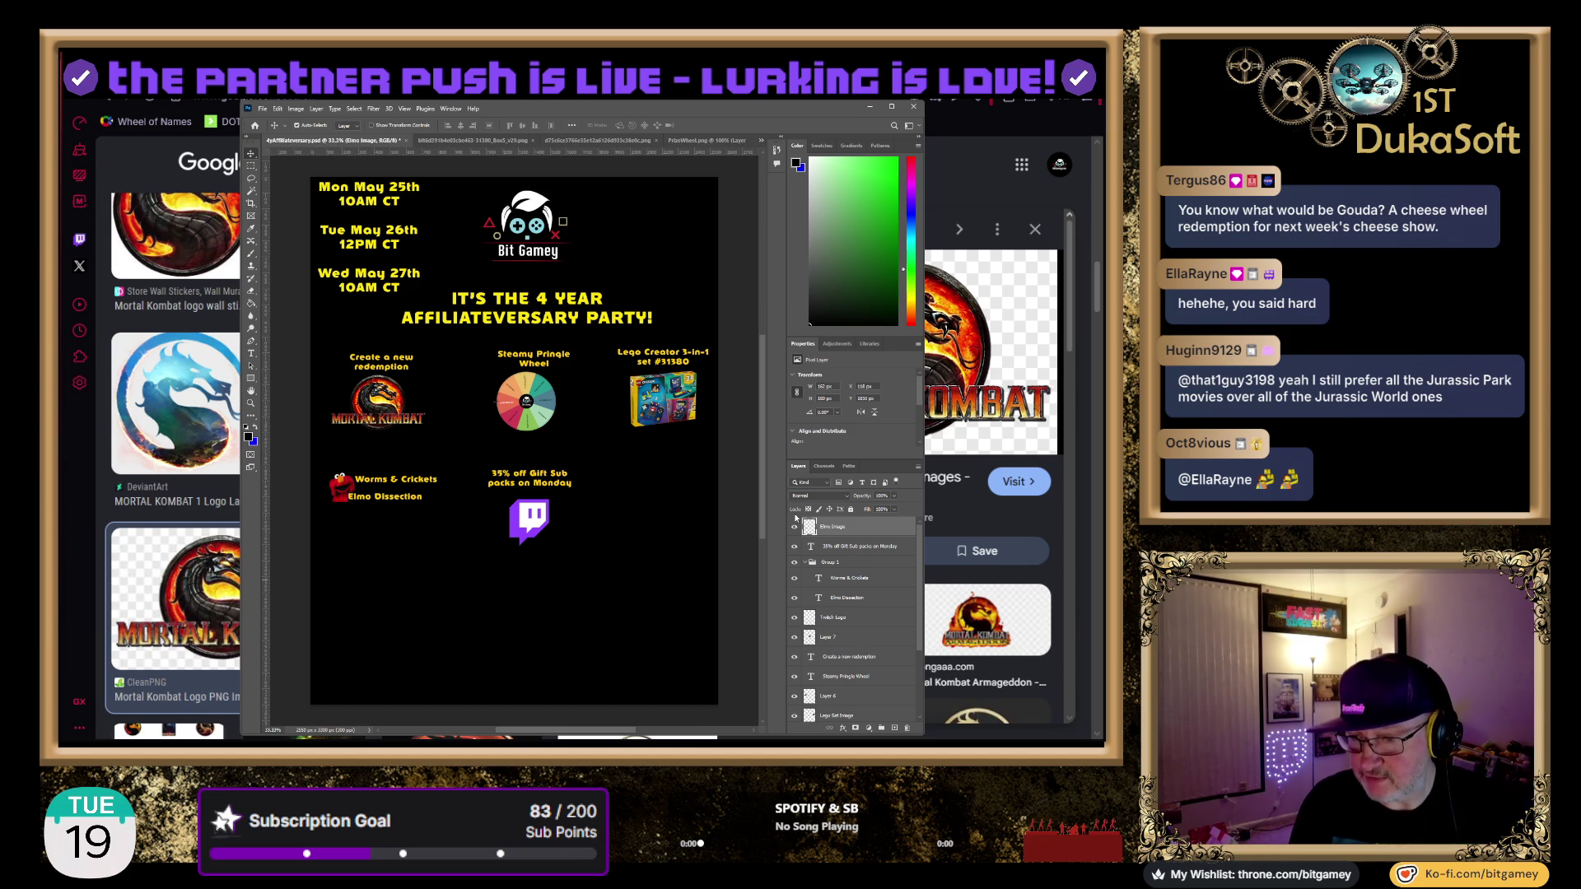
# Put Elmo Image into Group 1 and move the group to the flyer's right side
pyautogui.moveTo(817, 530); pyautogui.dragTo(853, 572)
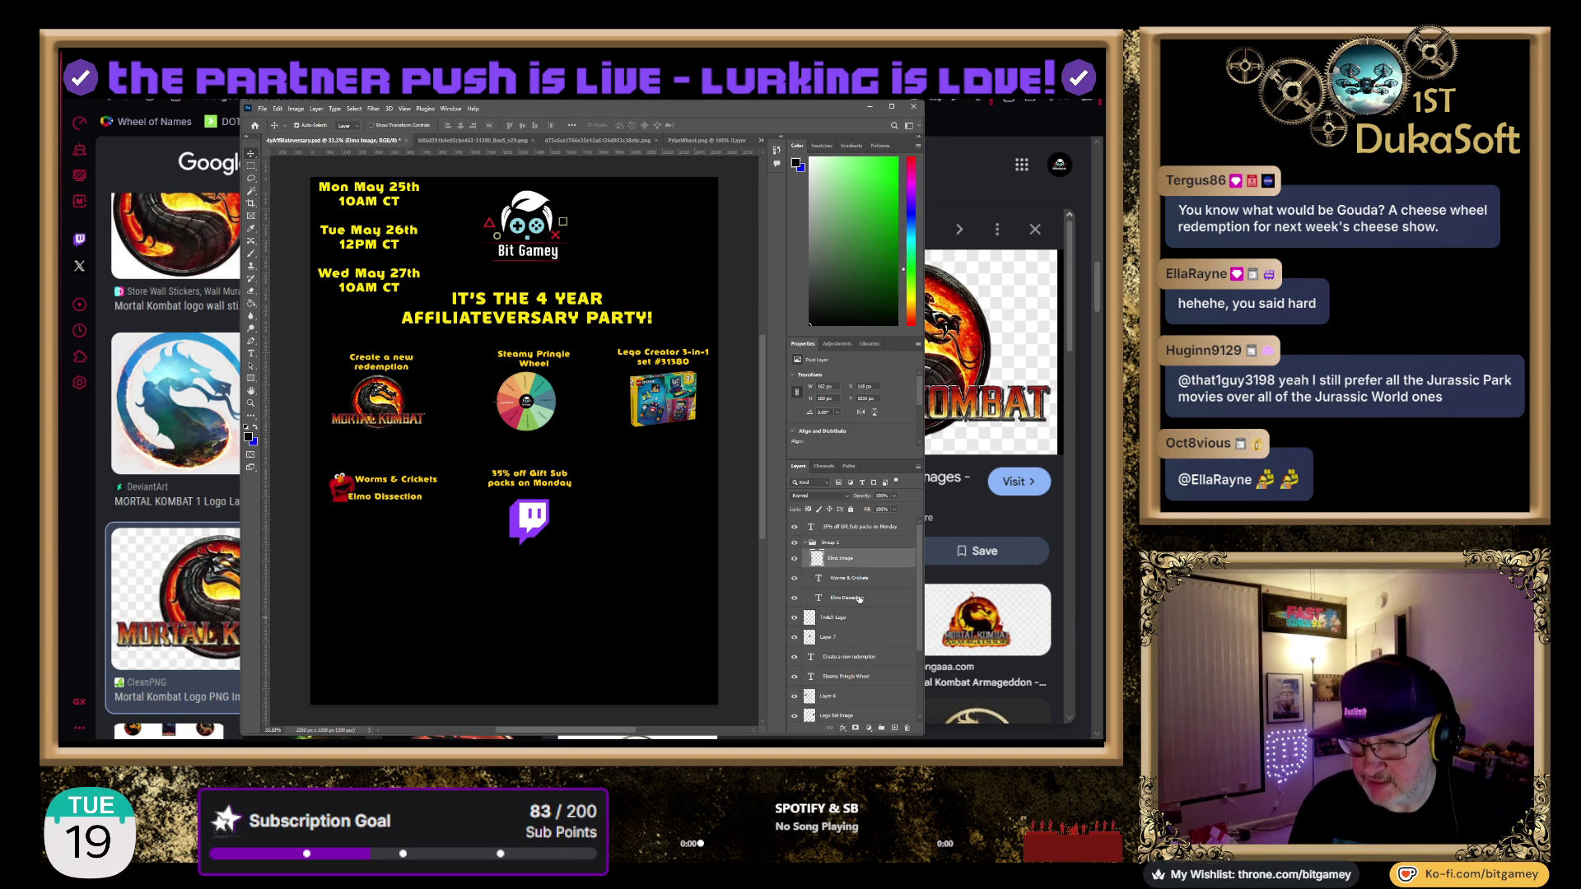
pyautogui.click(822, 544)
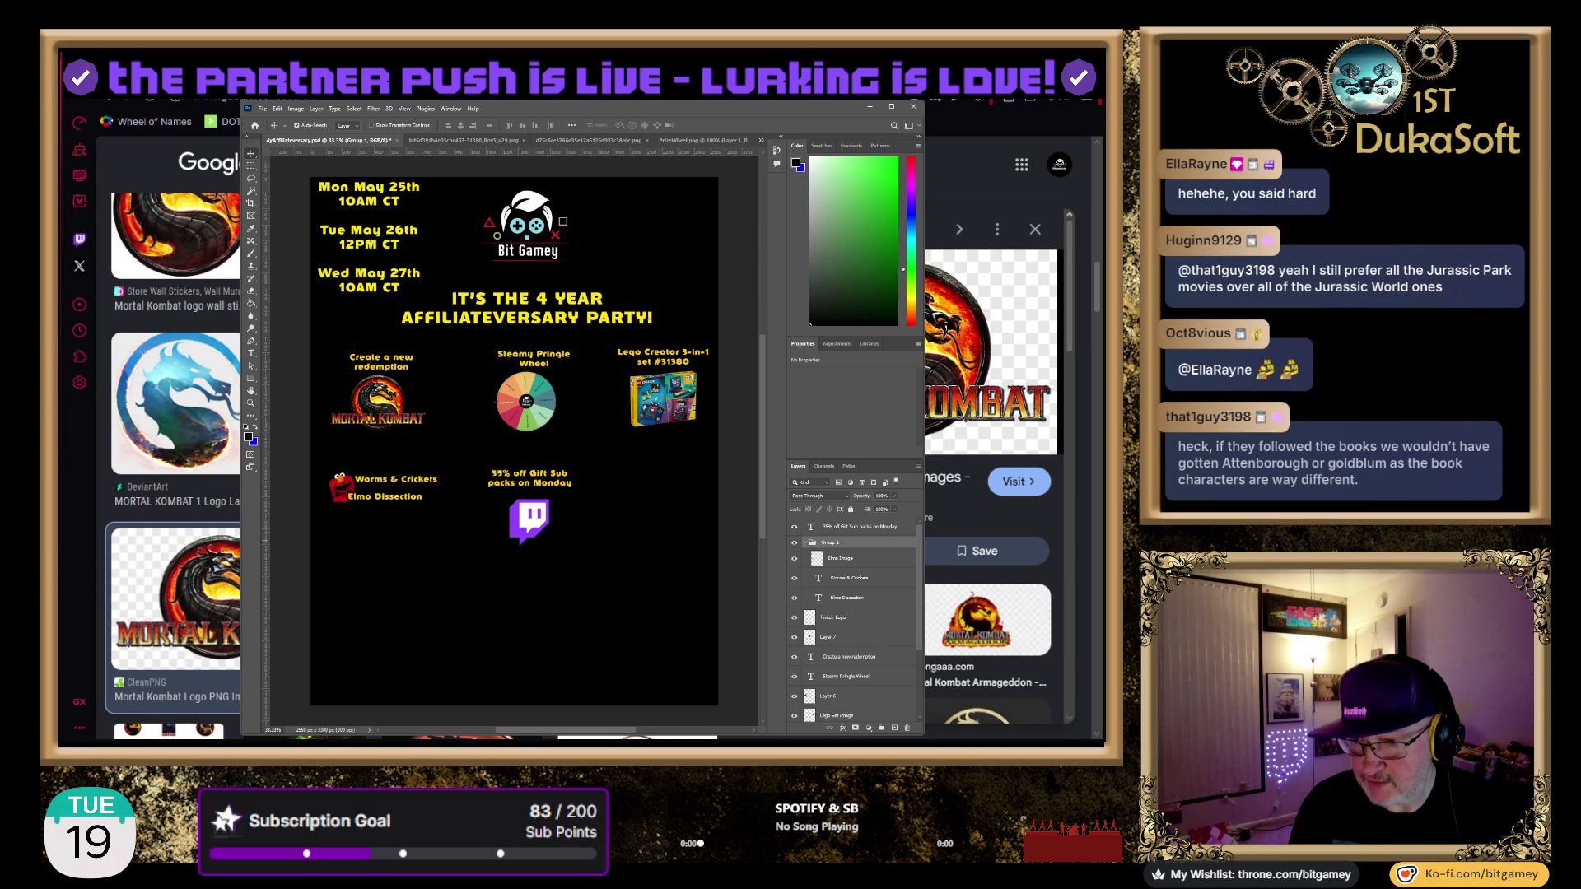
pyautogui.moveTo(328, 488)
pyautogui.mouseDown()
pyautogui.moveTo(604, 591)
pyautogui.moveTo(337, 492)
pyautogui.moveTo(638, 498)
pyautogui.moveTo(621, 494)
pyautogui.mouseUp()
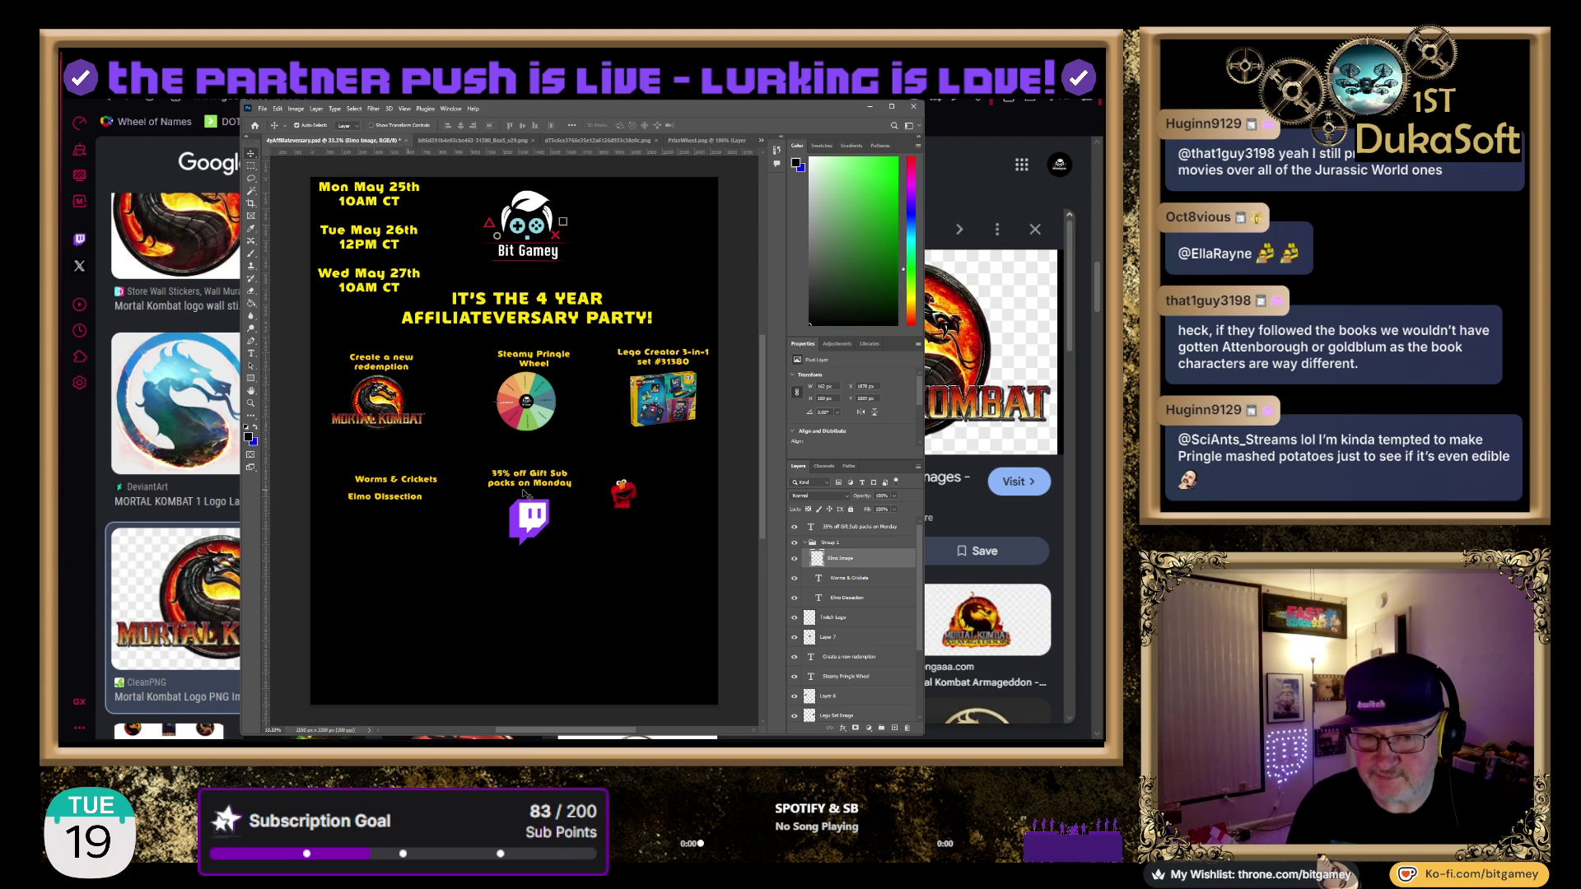
# Drag the Worms & Crickets and Elmo Dissection captions right, stacked beside the Elmo image
pyautogui.moveTo(392, 481)
pyautogui.mouseDown()
pyautogui.moveTo(667, 484)
pyautogui.moveTo(615, 485)
pyautogui.mouseUp()
pyautogui.moveTo(383, 504)
pyautogui.mouseDown()
pyautogui.moveTo(665, 519)
pyautogui.moveTo(659, 505)
pyautogui.mouseUp()
pyautogui.moveTo(681, 486)
pyautogui.mouseDown()
pyautogui.moveTo(681, 502)
pyautogui.moveTo(682, 488)
pyautogui.mouseUp()
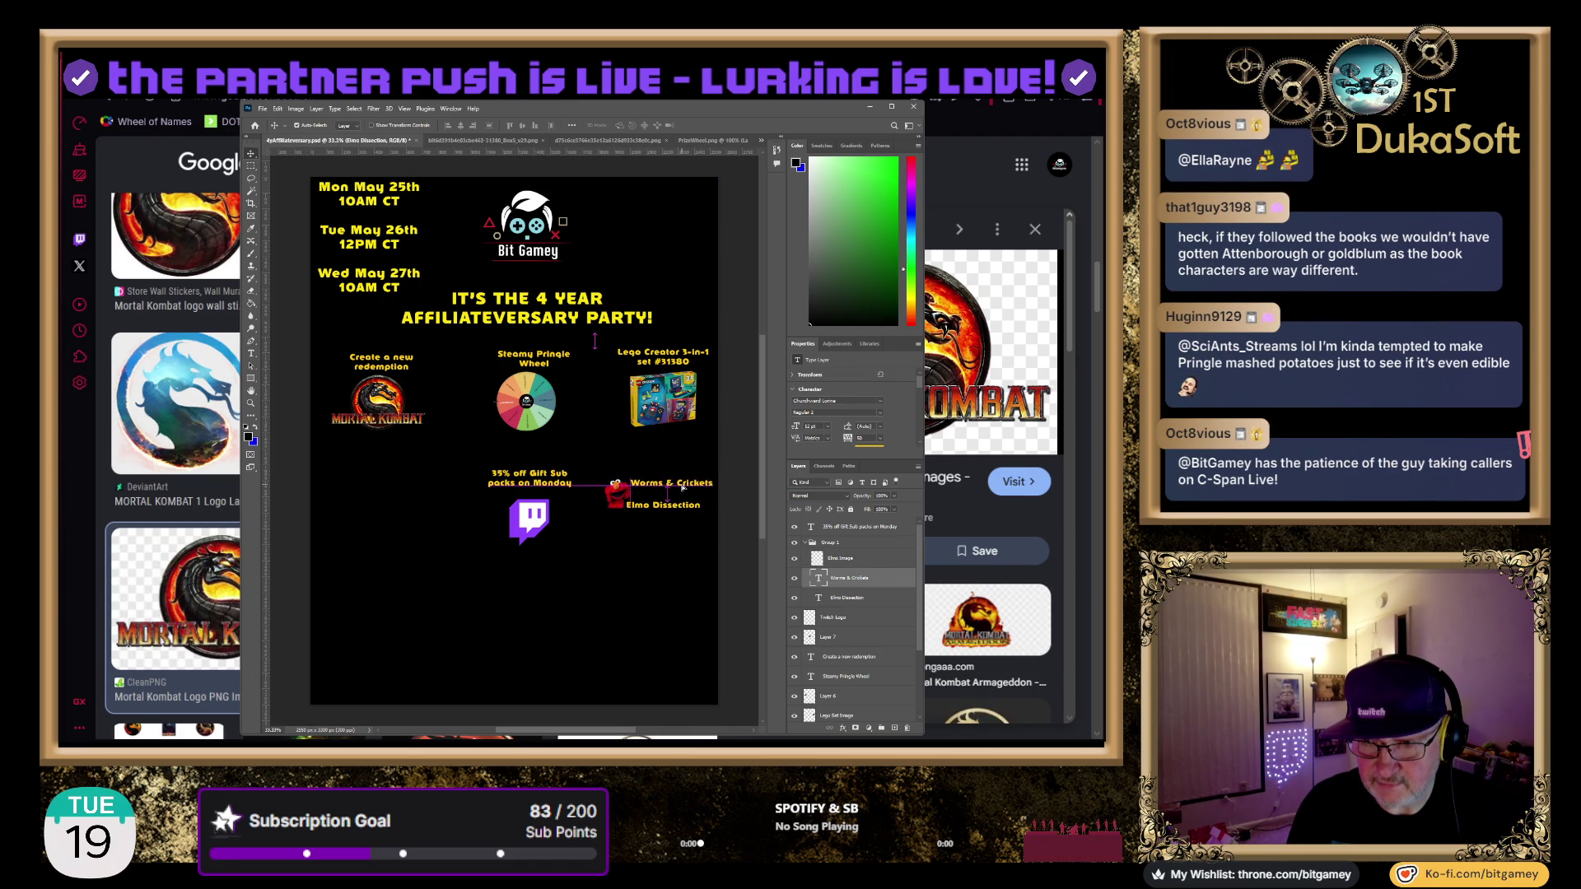
pyautogui.click(641, 587)
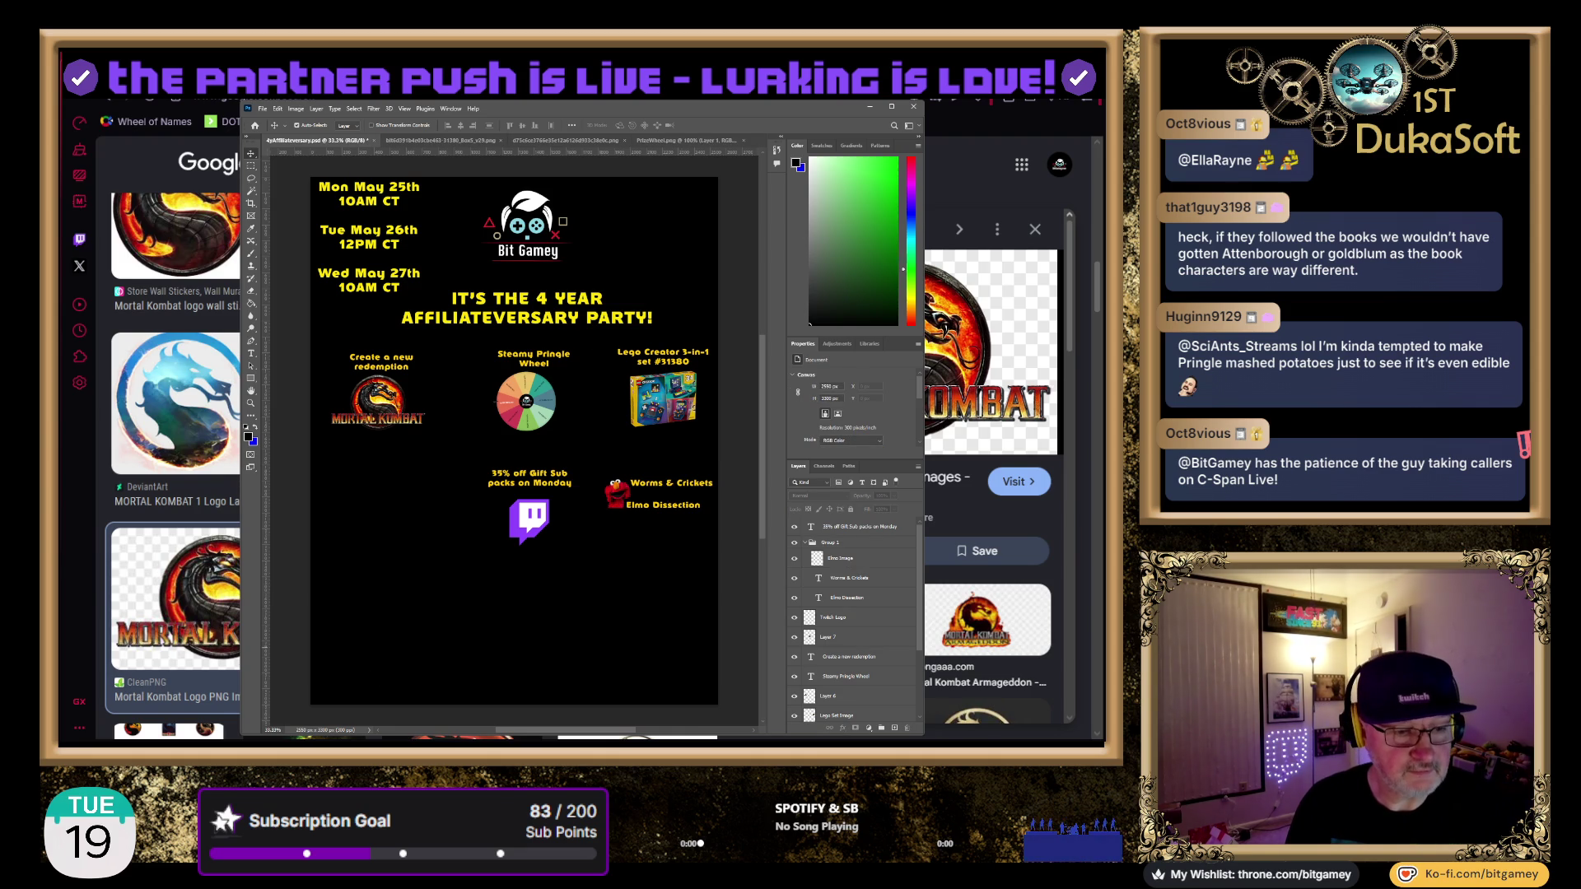
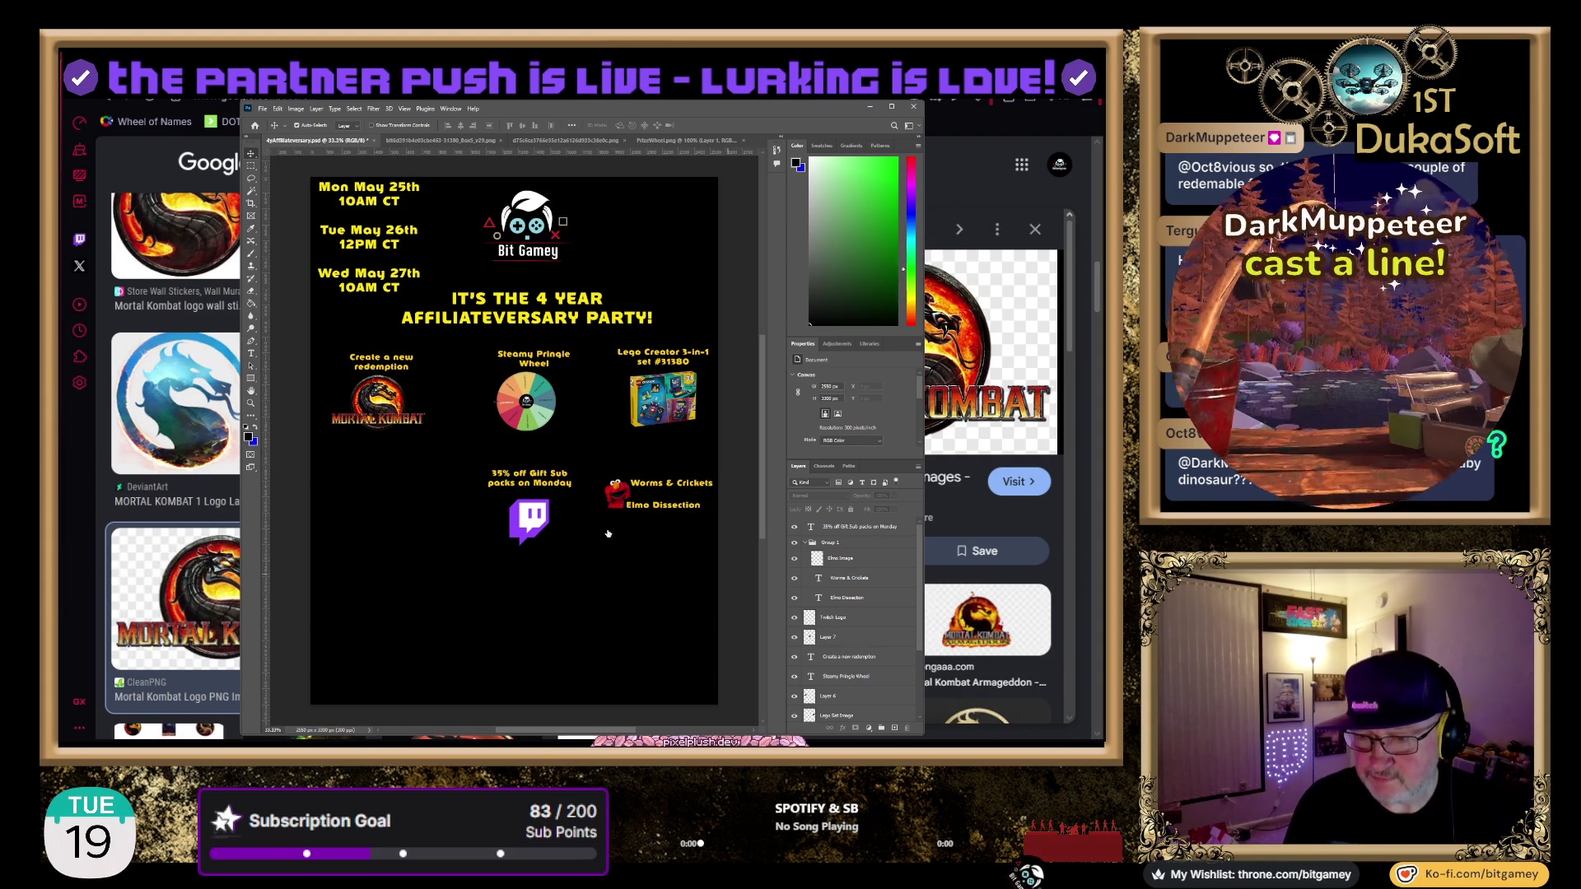
# Duplicate the redemption text layer, rename the copy, and drag it down to the second row
pyautogui.click(853, 664)
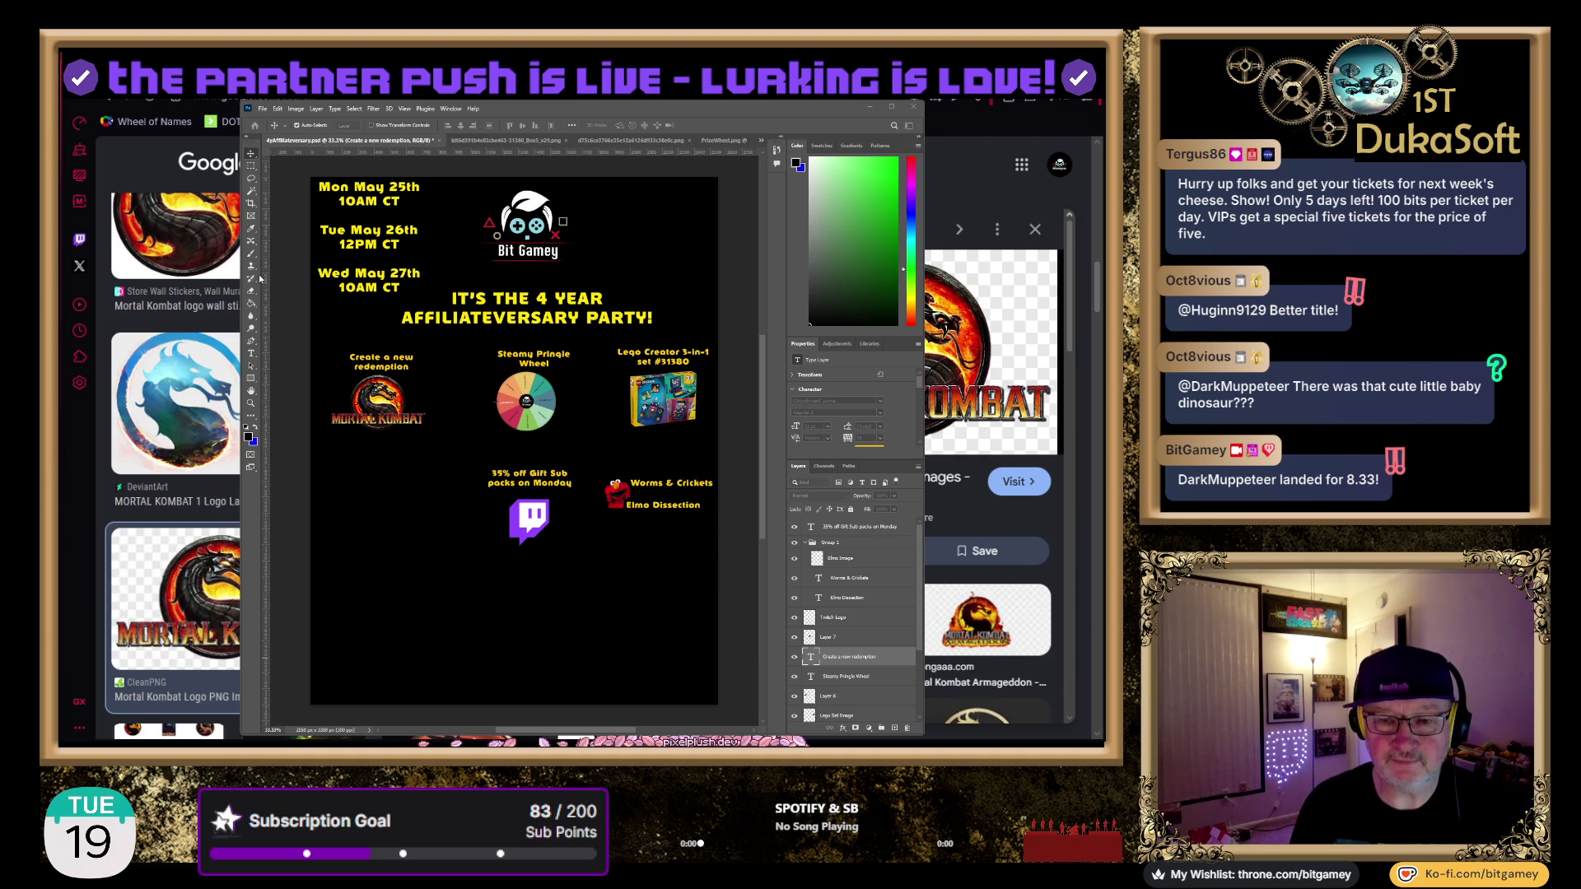
pyautogui.hotkey('ctrl', 'Return')
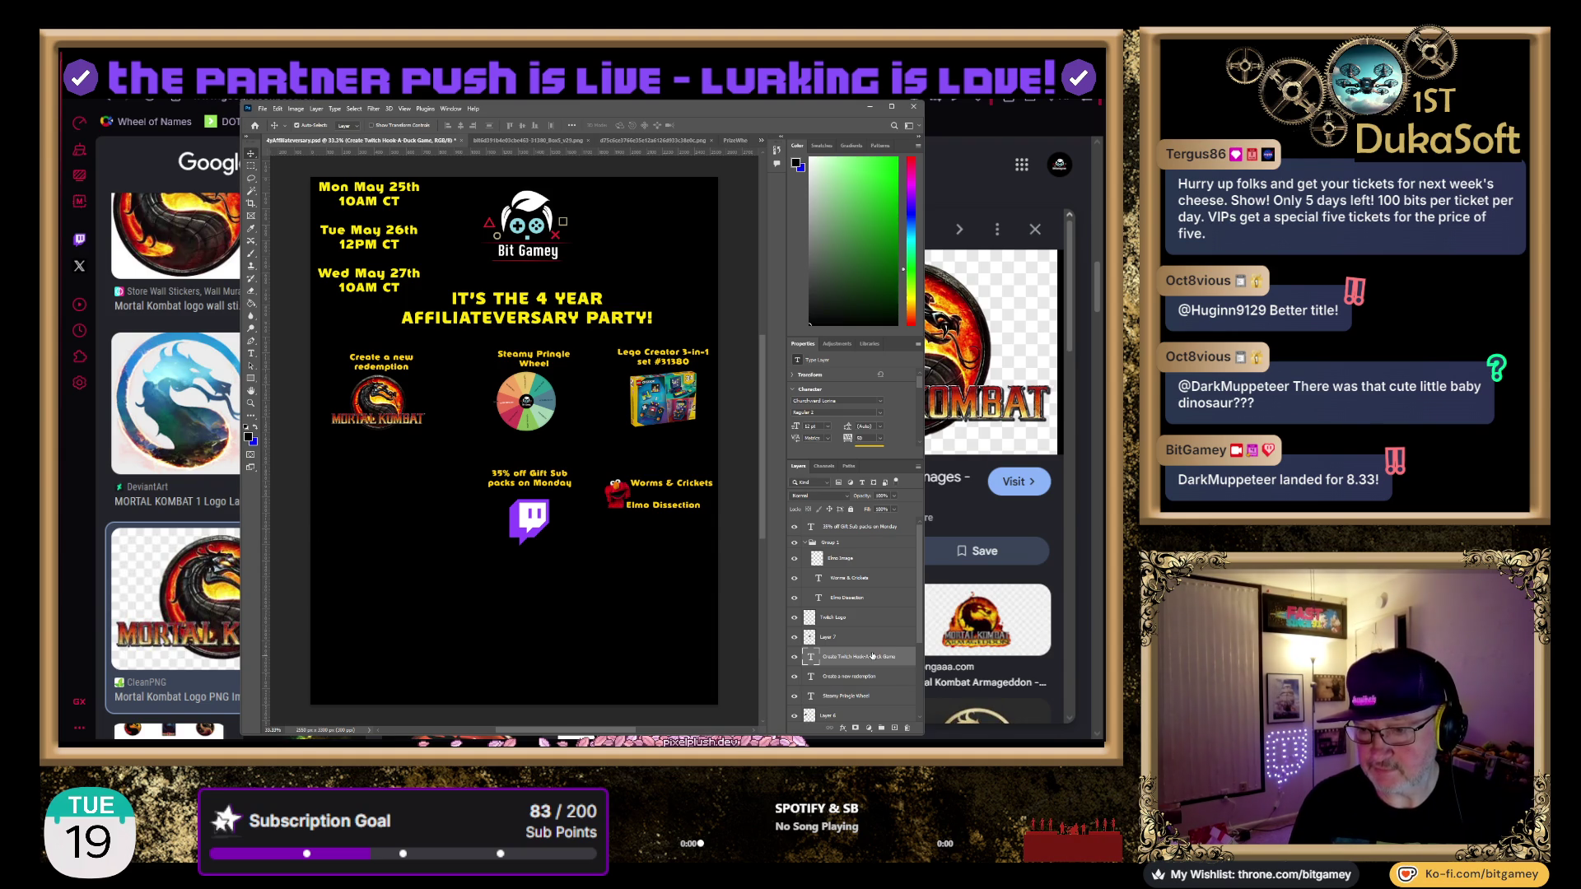
pyautogui.doubleClick(873, 655)
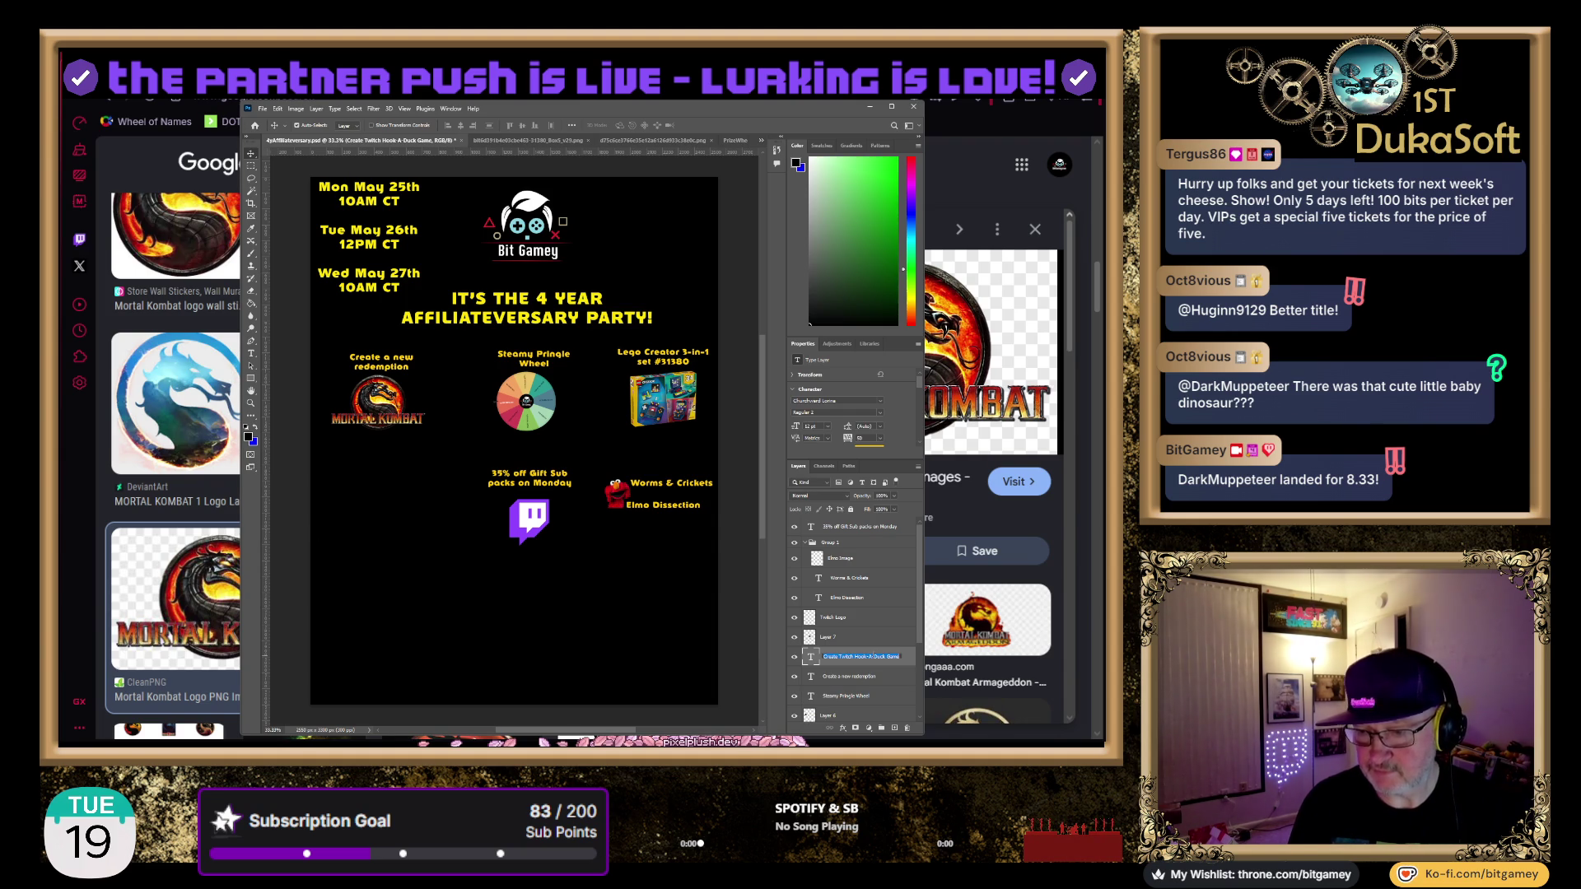
pyautogui.click(812, 658)
pyautogui.doubleClick(371, 382)
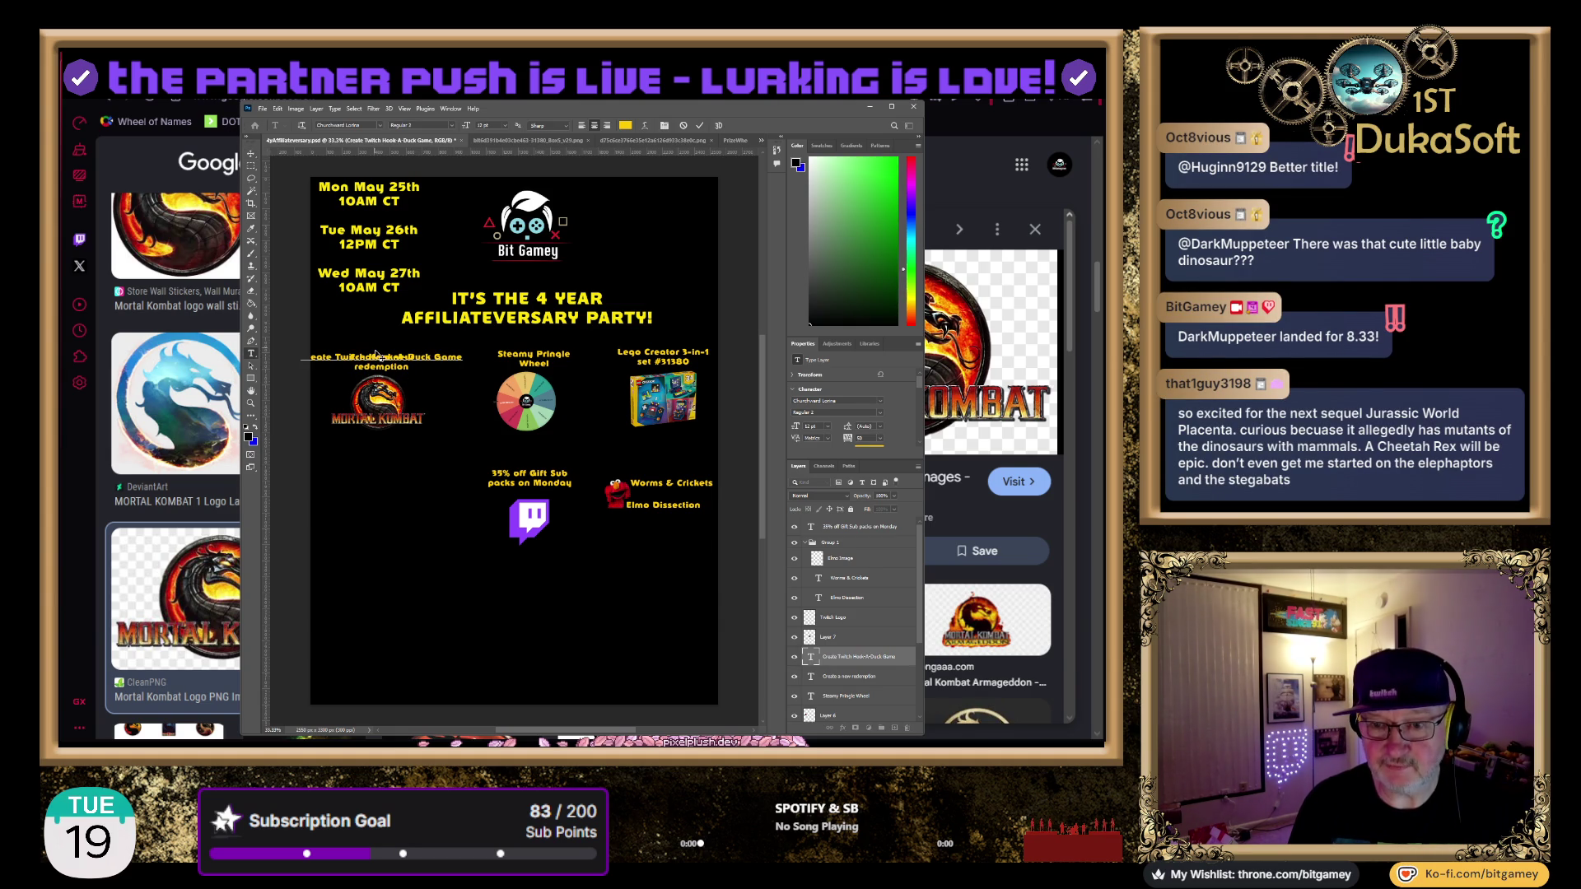
pyautogui.moveTo(375, 355); pyautogui.dragTo(390, 476)
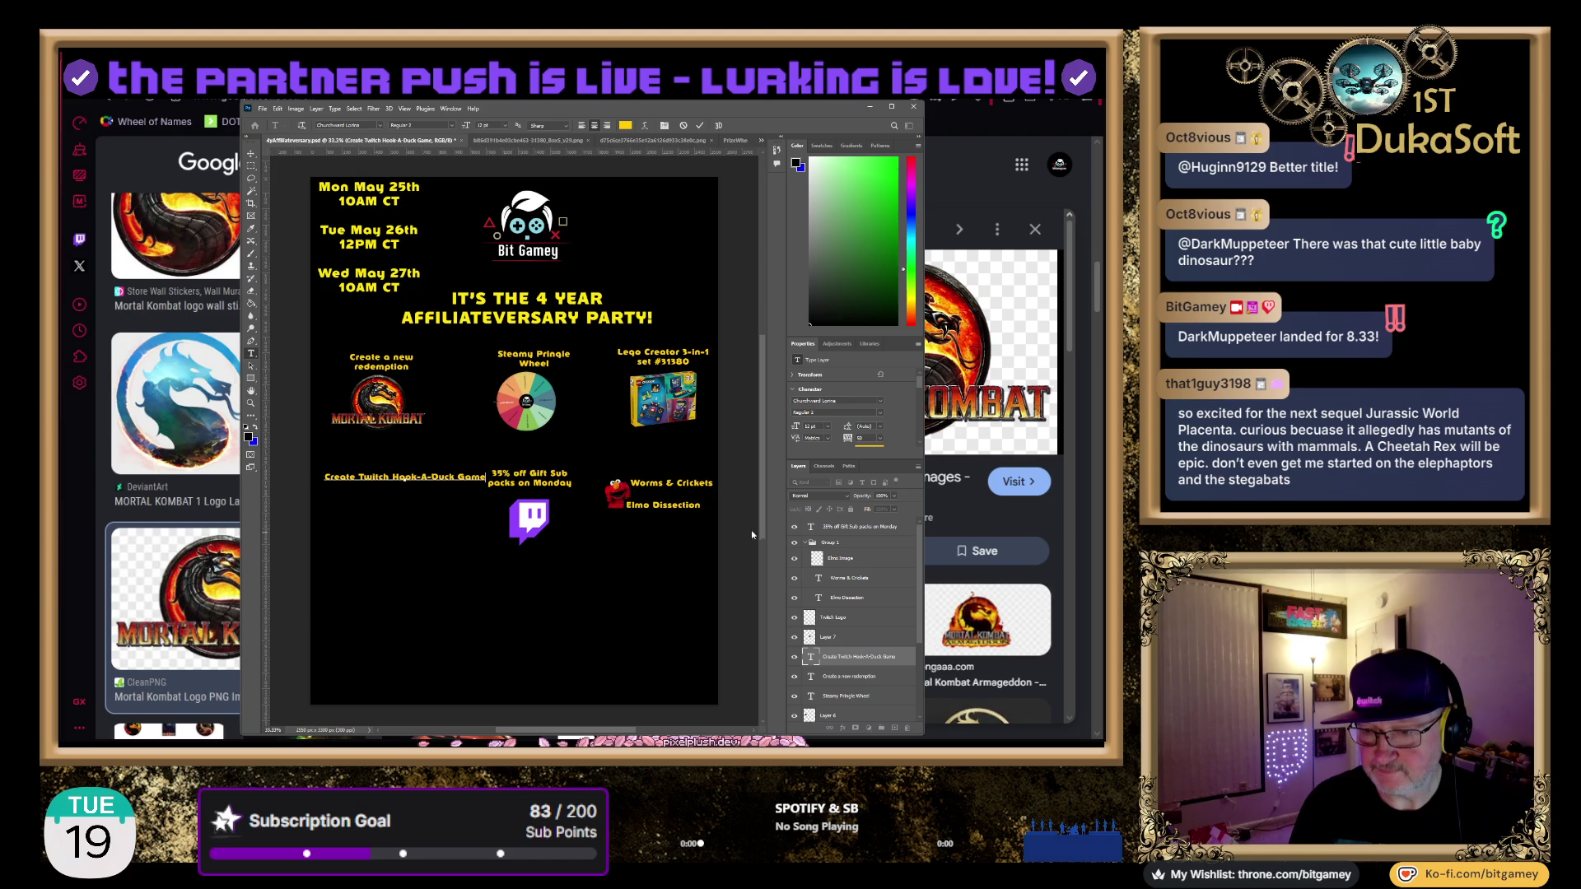
# Split 'Create Twitch Hook-A-Duck Game' onto two lines and centre it under the first column
pyautogui.doubleClick(811, 658)
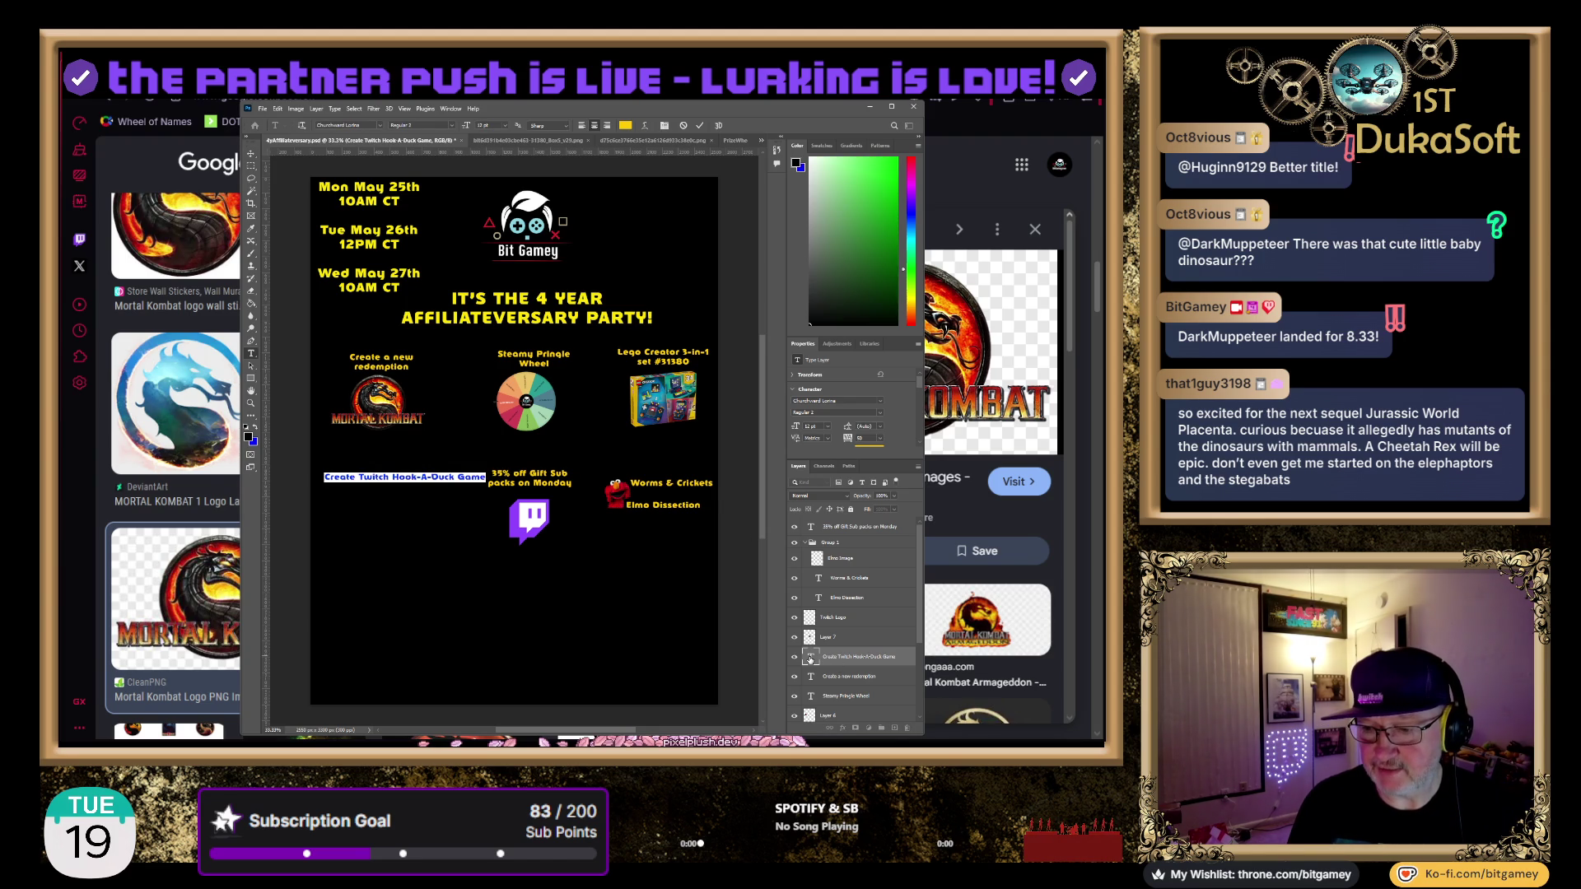
pyautogui.press('Escape')
pyautogui.press('v')
pyautogui.doubleClick(396, 474)
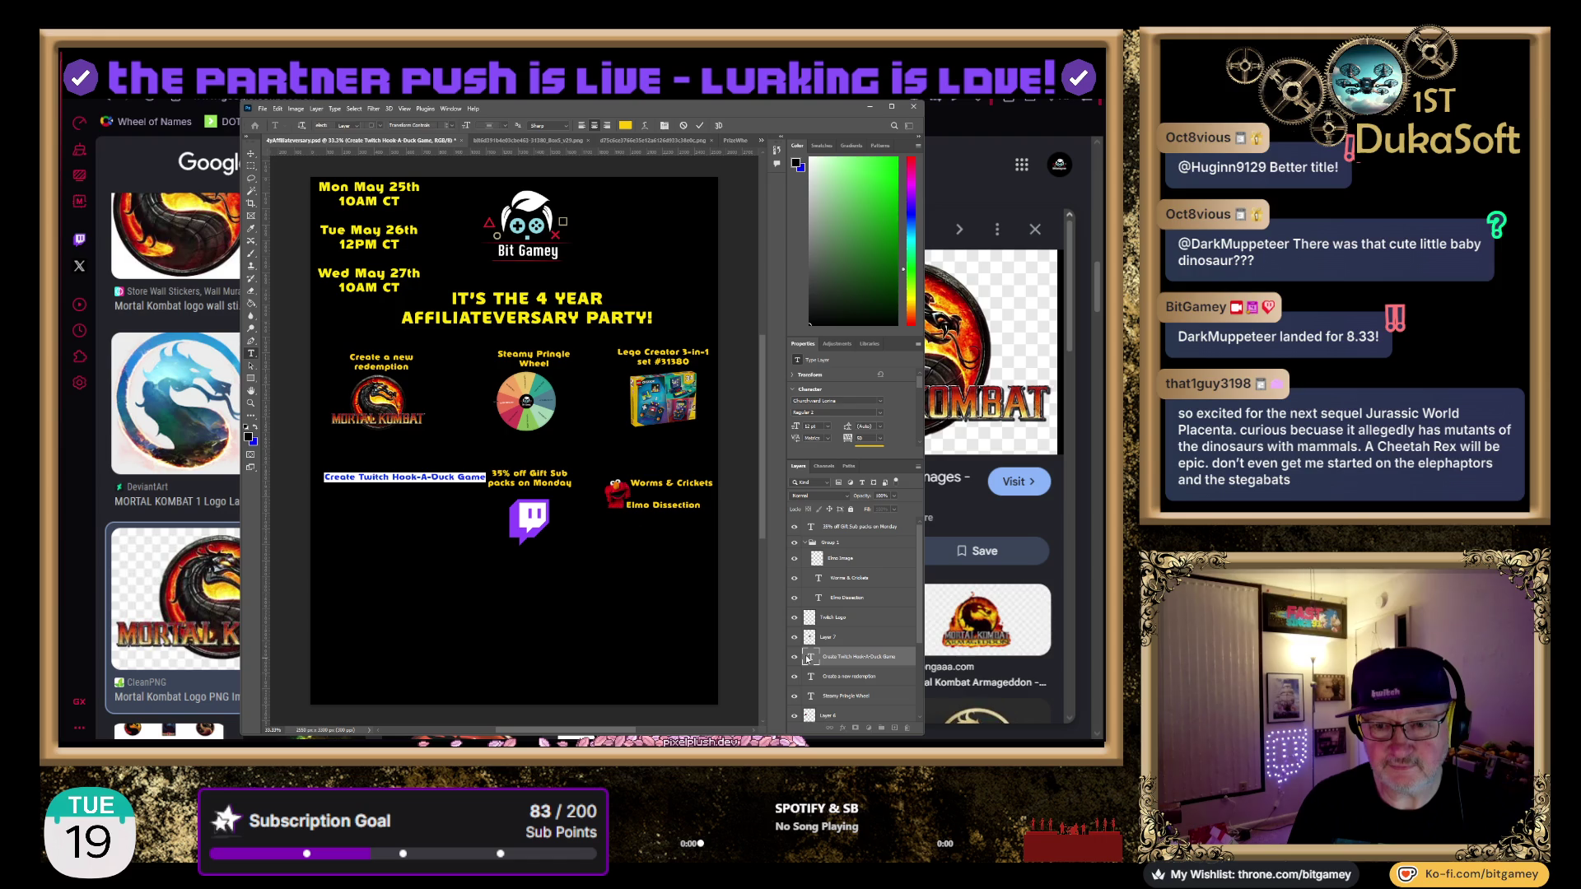
pyautogui.click(396, 474)
pyautogui.press('Return')
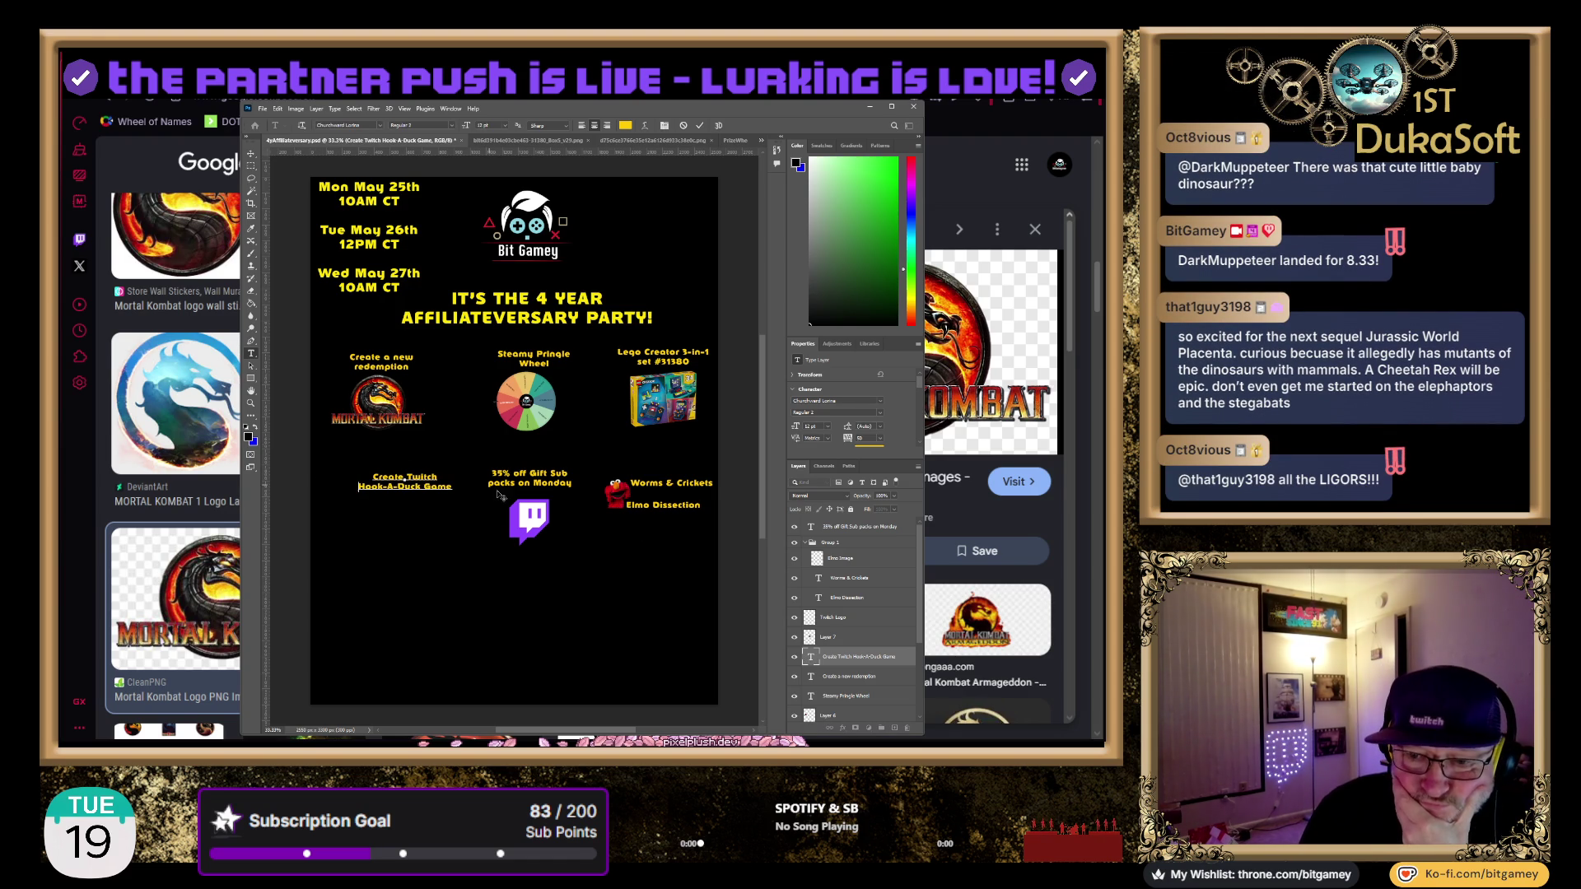
pyautogui.moveTo(404, 474); pyautogui.dragTo(387, 471)
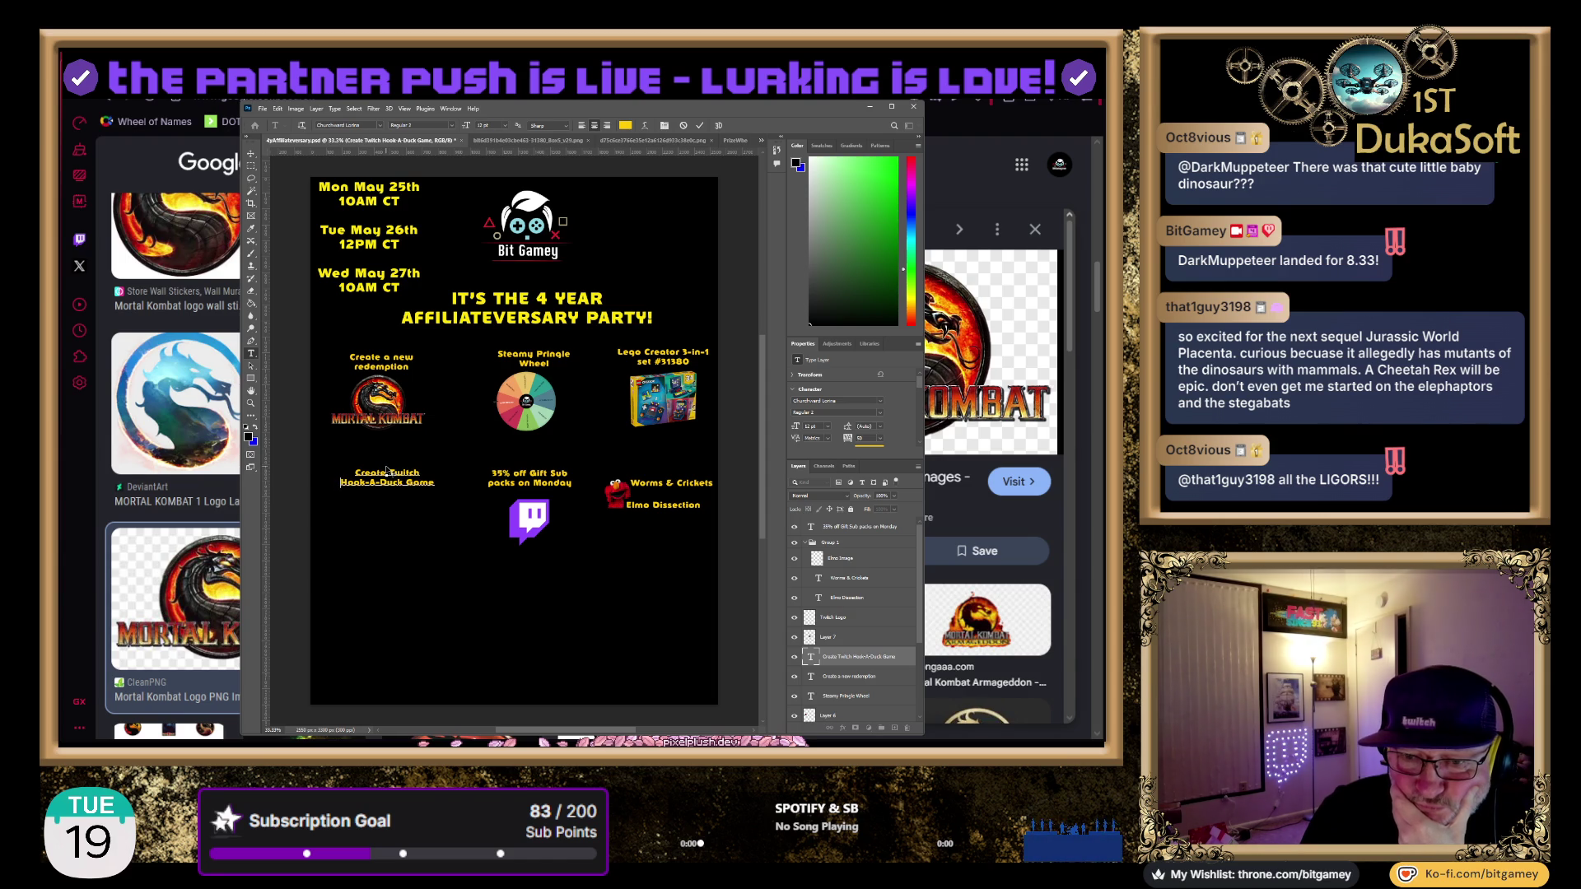
pyautogui.press('Escape')
pyautogui.press('v')
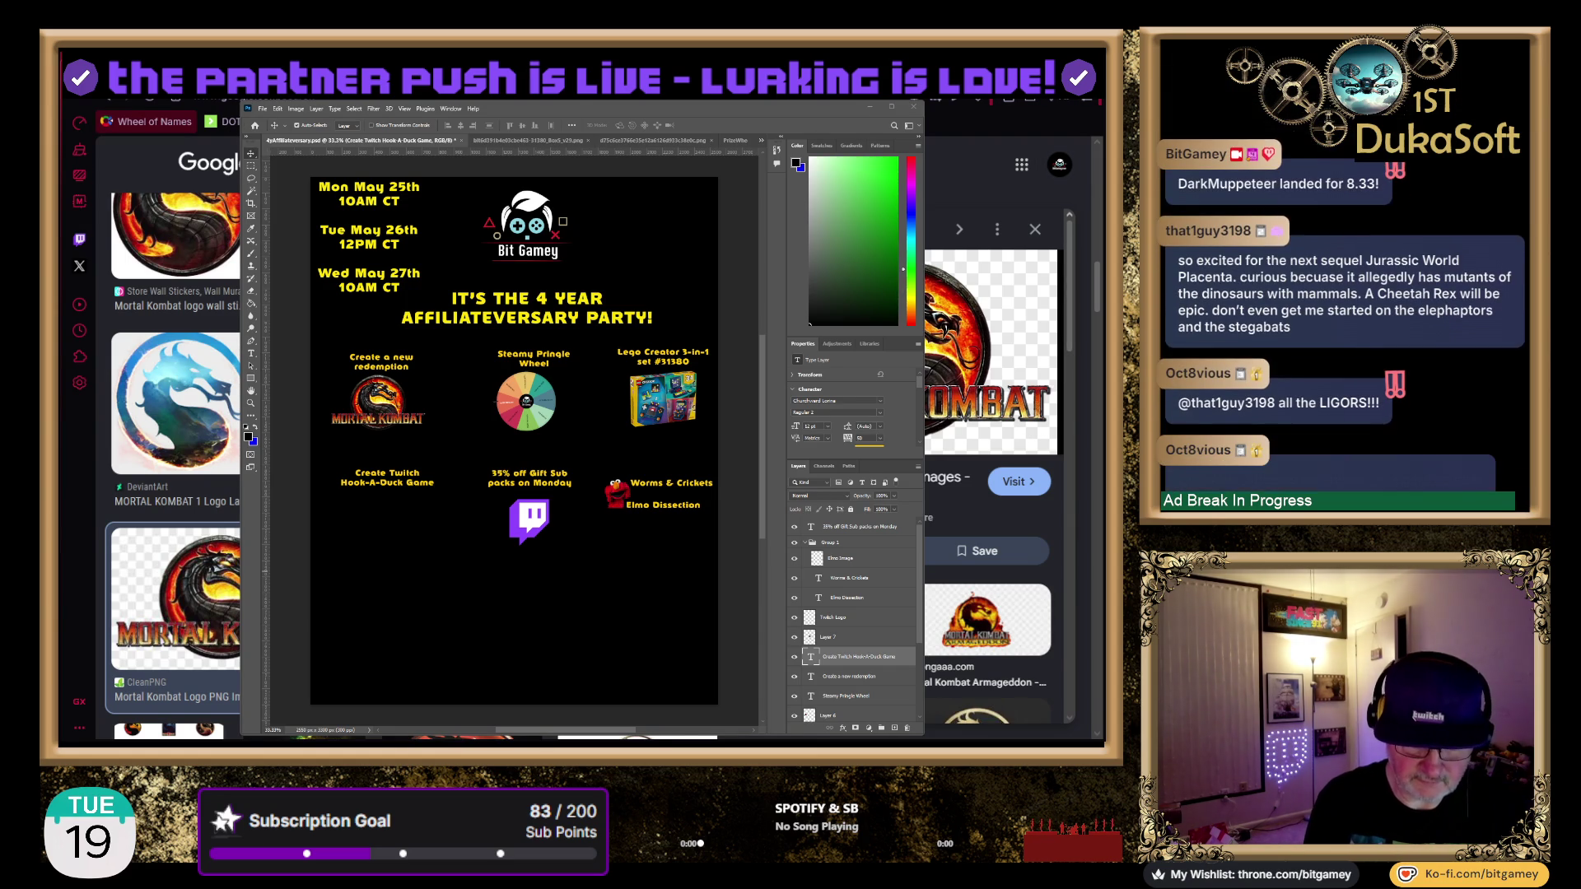
# Search Google Images for 'hook a duck' and browse the rubber duck game results
pyautogui.press('Return')
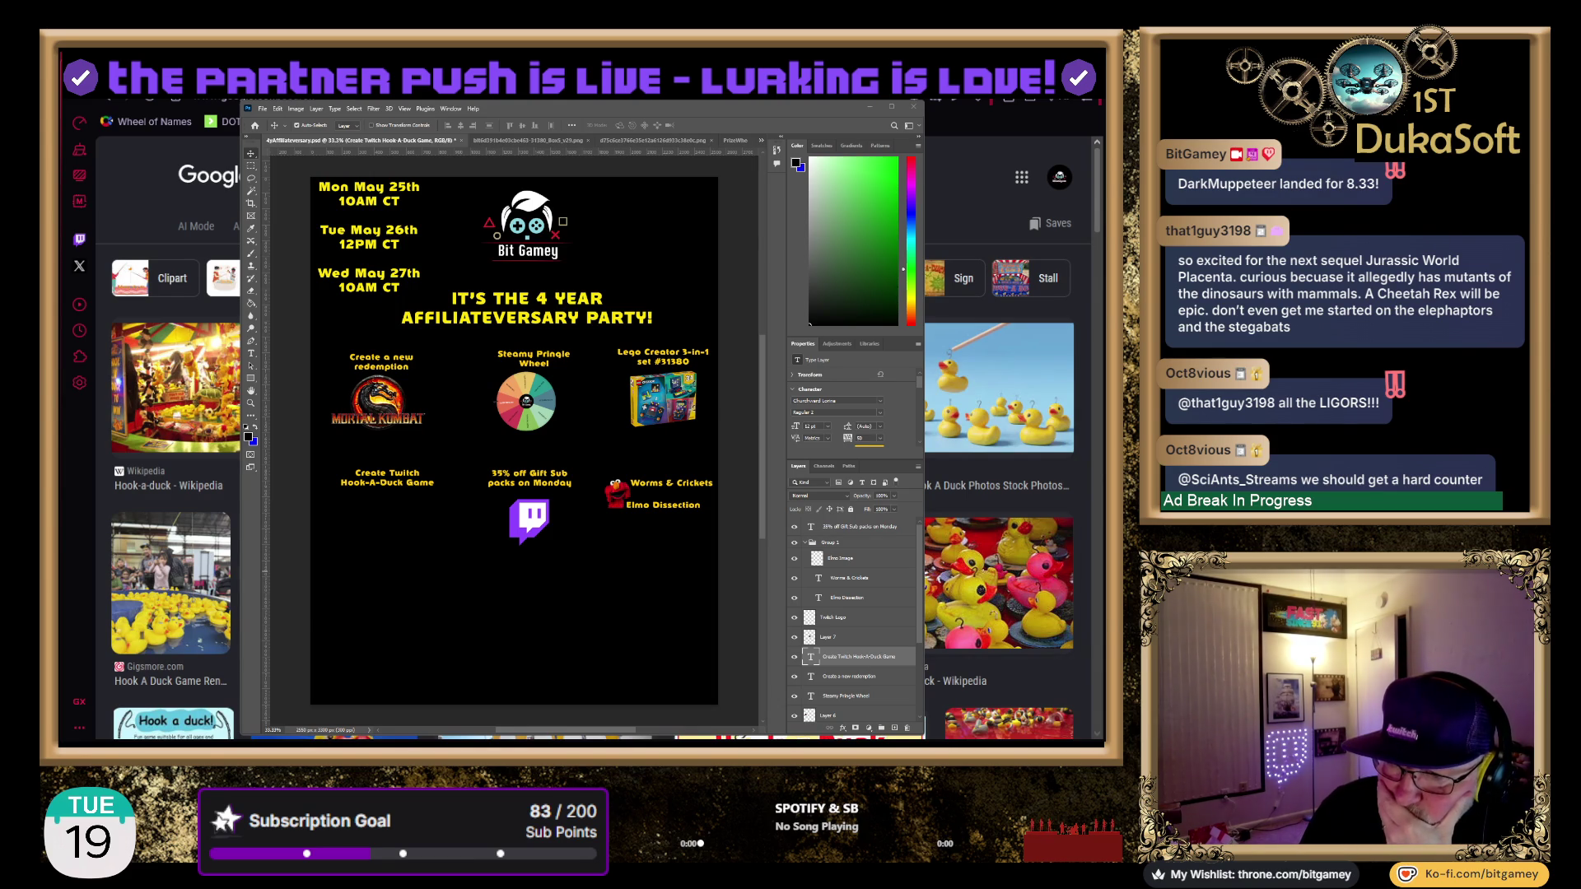
pyautogui.scroll(-2, 999, 495)
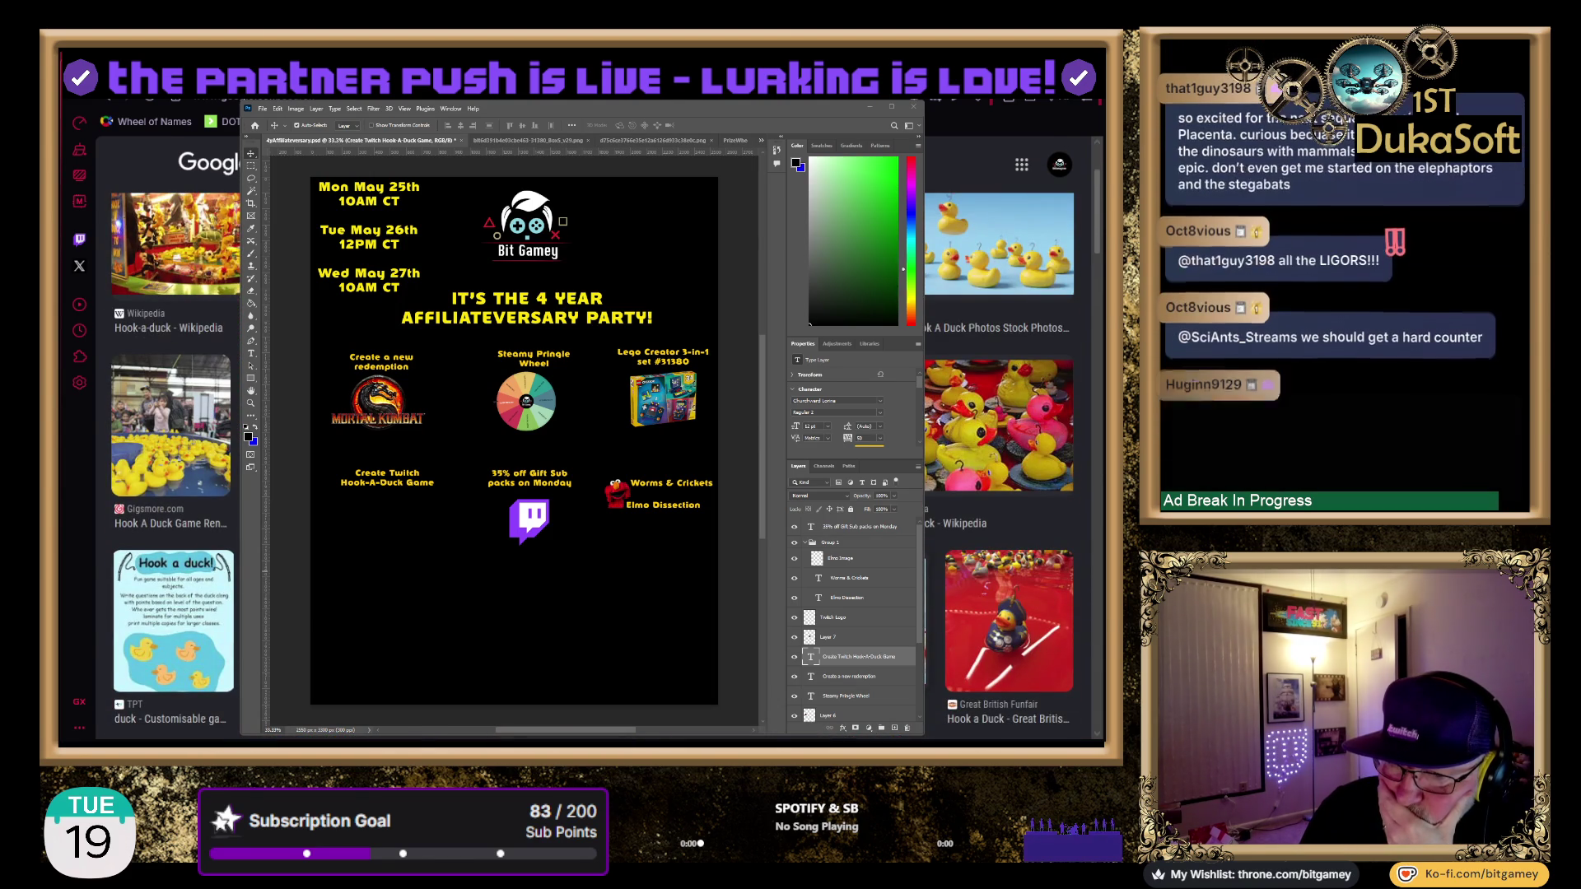
pyautogui.scroll(-1, 999, 494)
pyautogui.scroll(-2, 999, 467)
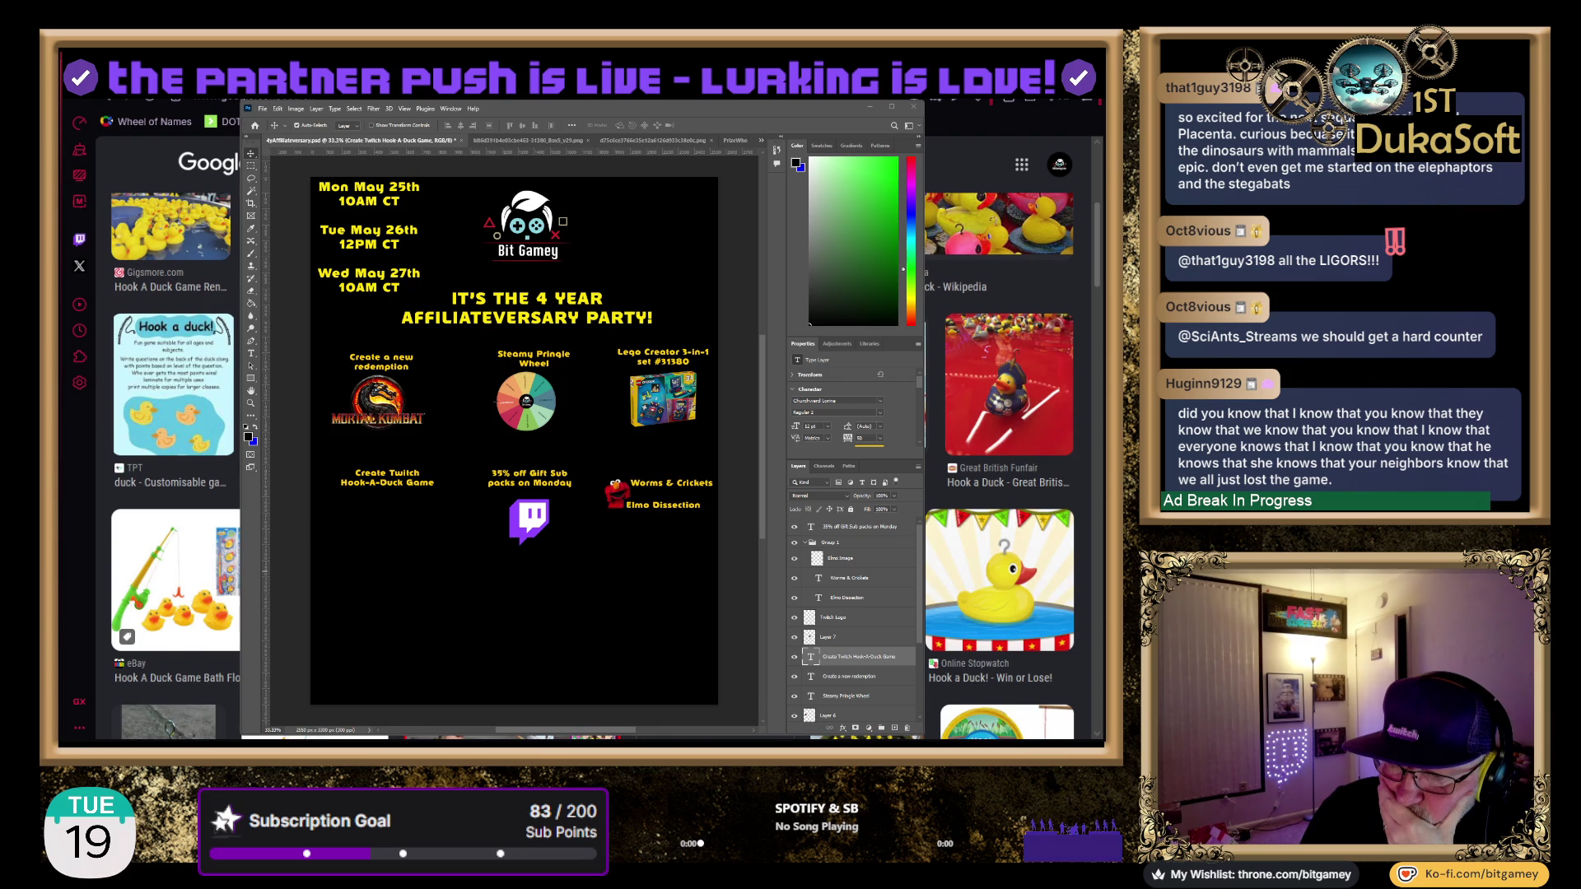
pyautogui.scroll(-1, 999, 467)
pyautogui.scroll(-1, 999, 467)
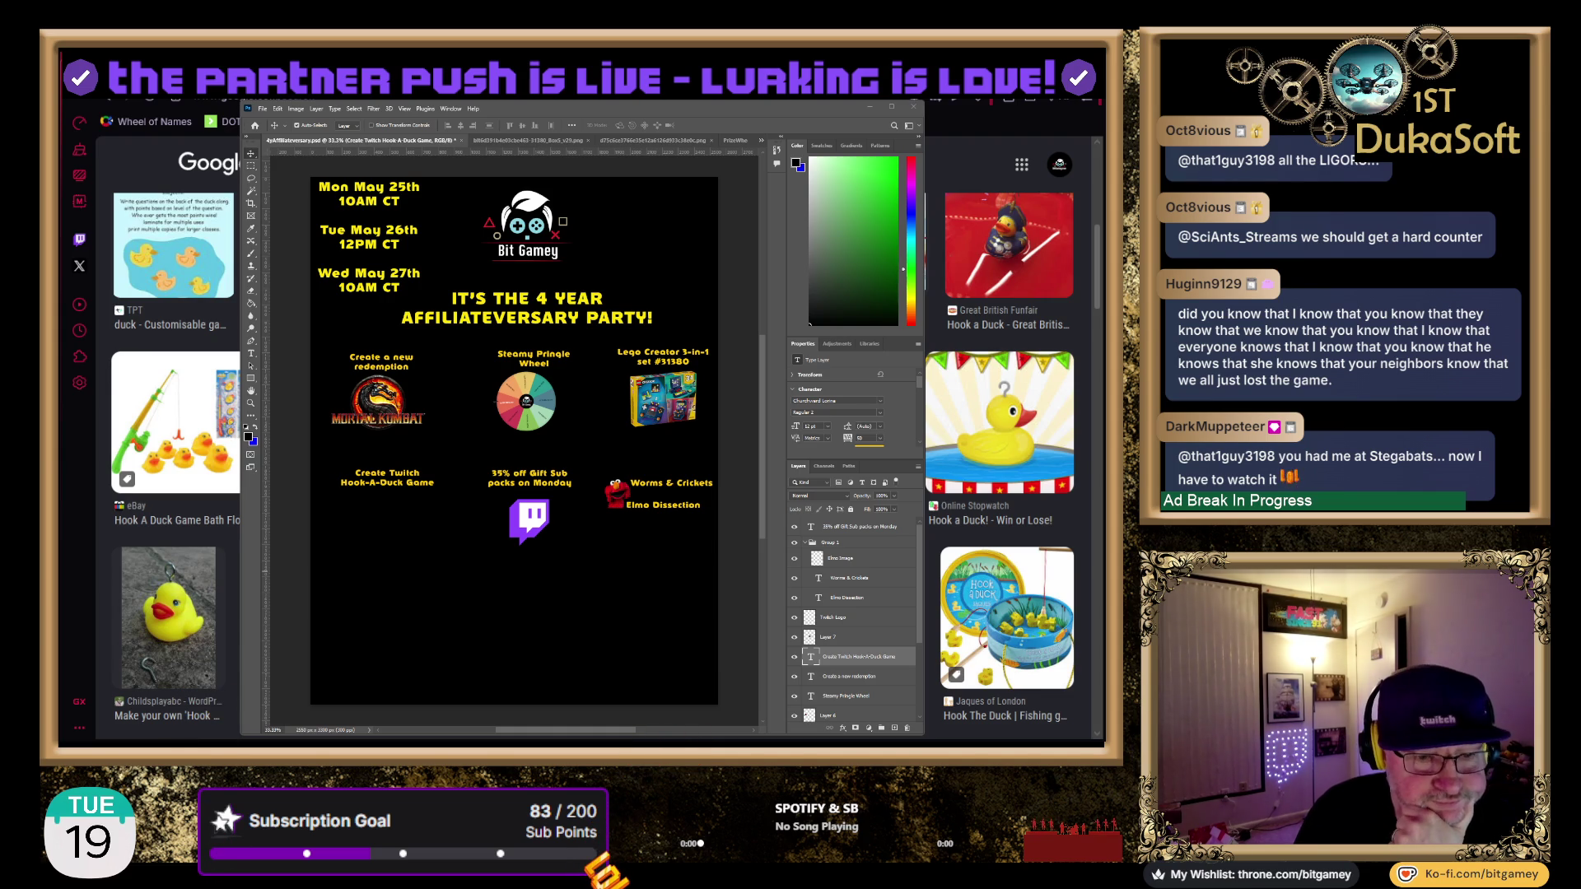
pyautogui.hotkey('alt', 'Tab')
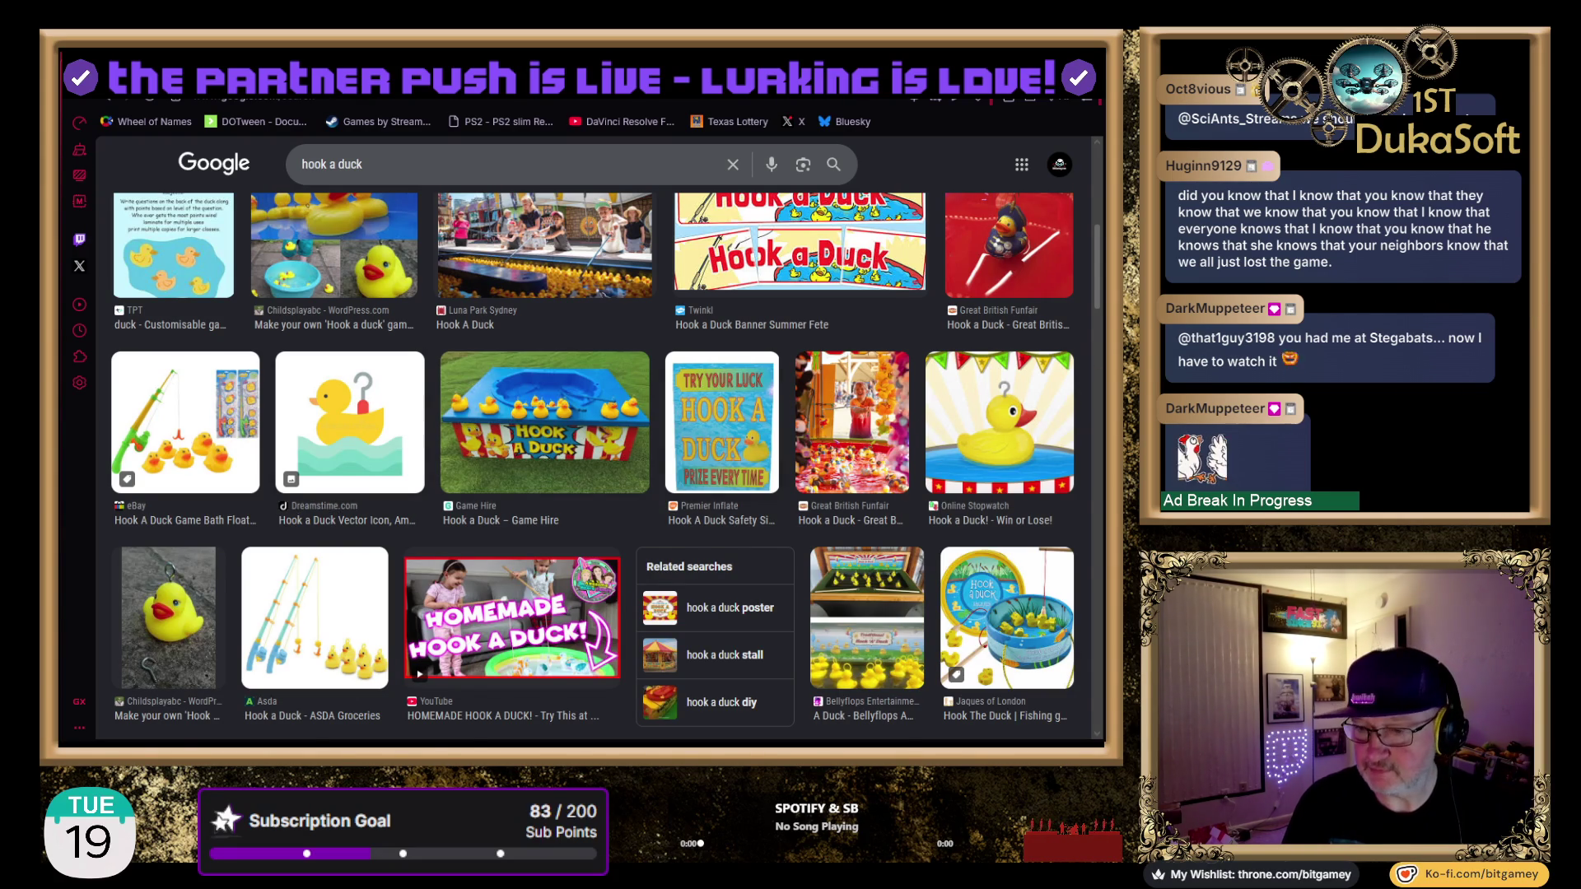
# Preview the JustDucks rubber duck image from the search results
pyautogui.scroll(-3, 593, 461)
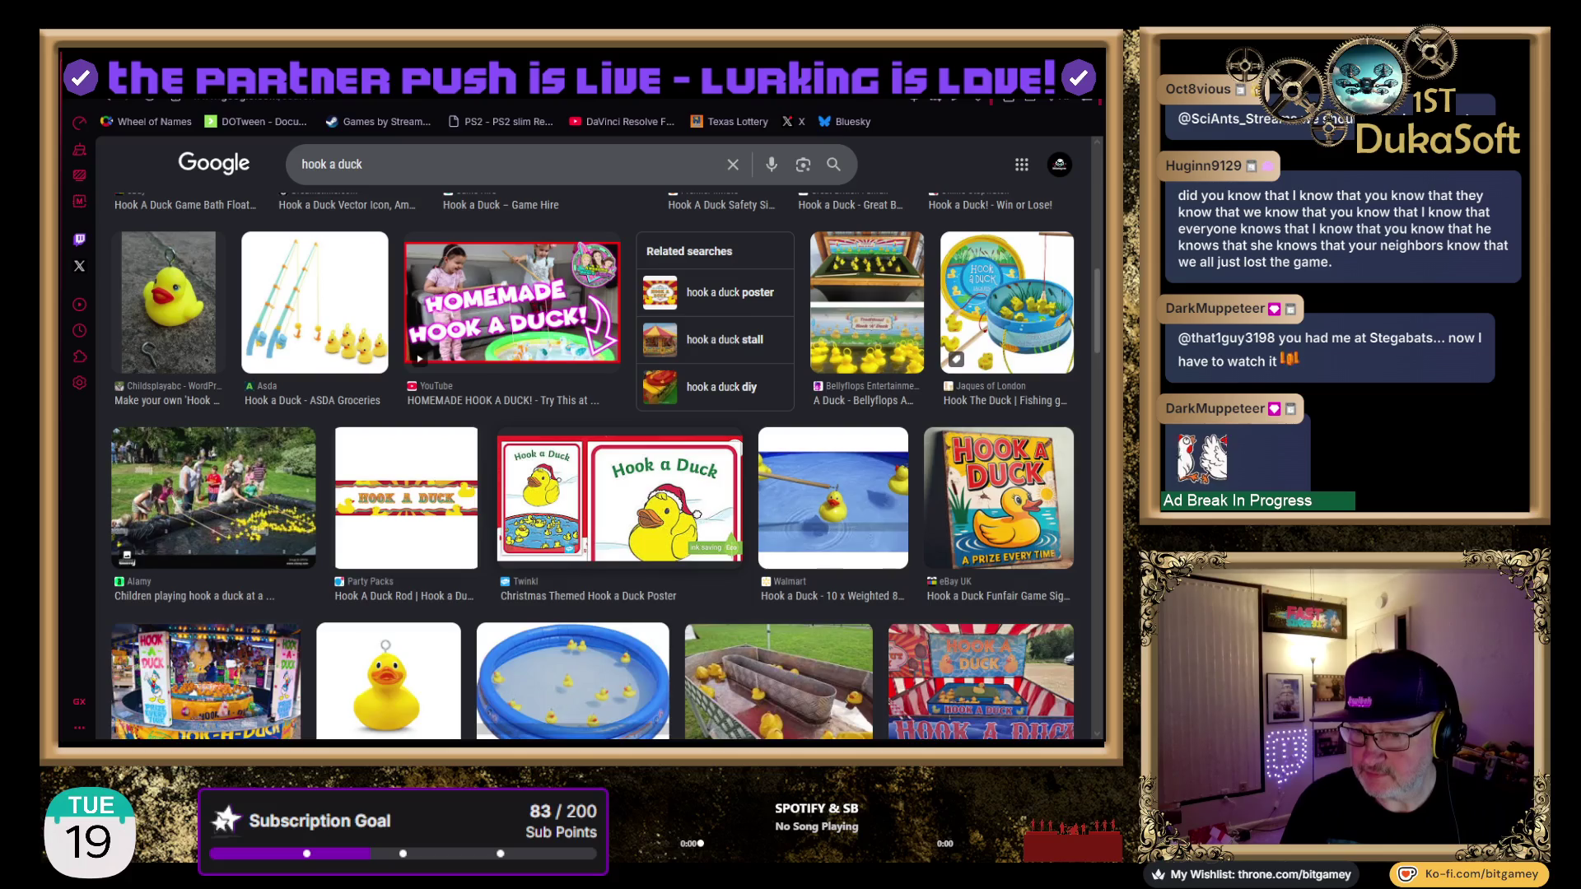
pyautogui.scroll(-2, 593, 467)
pyautogui.scroll(-1, 593, 467)
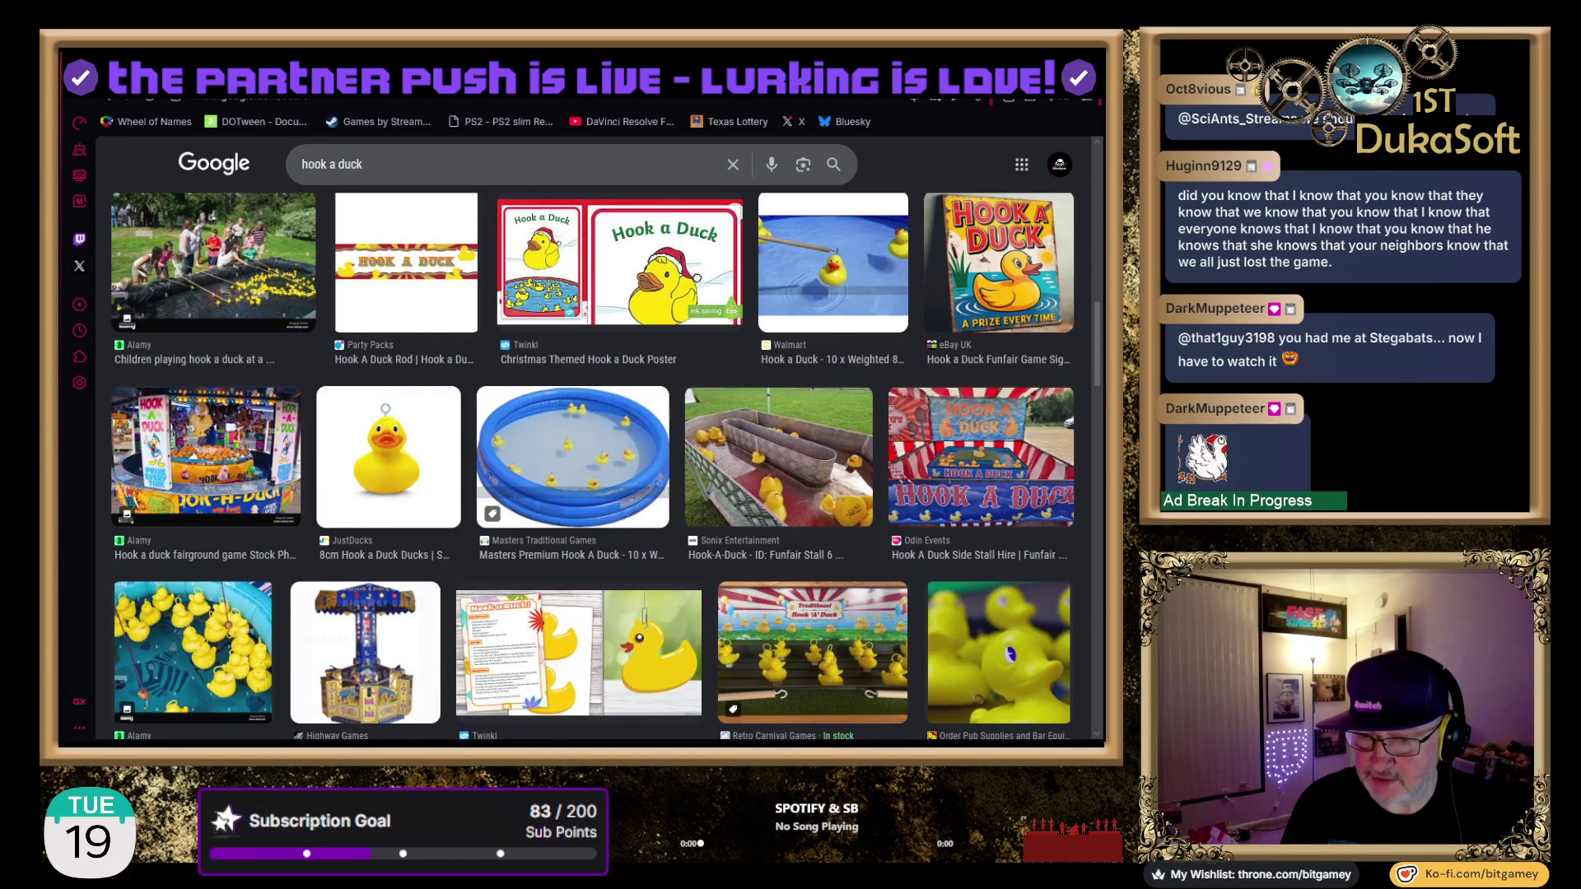
pyautogui.click(388, 458)
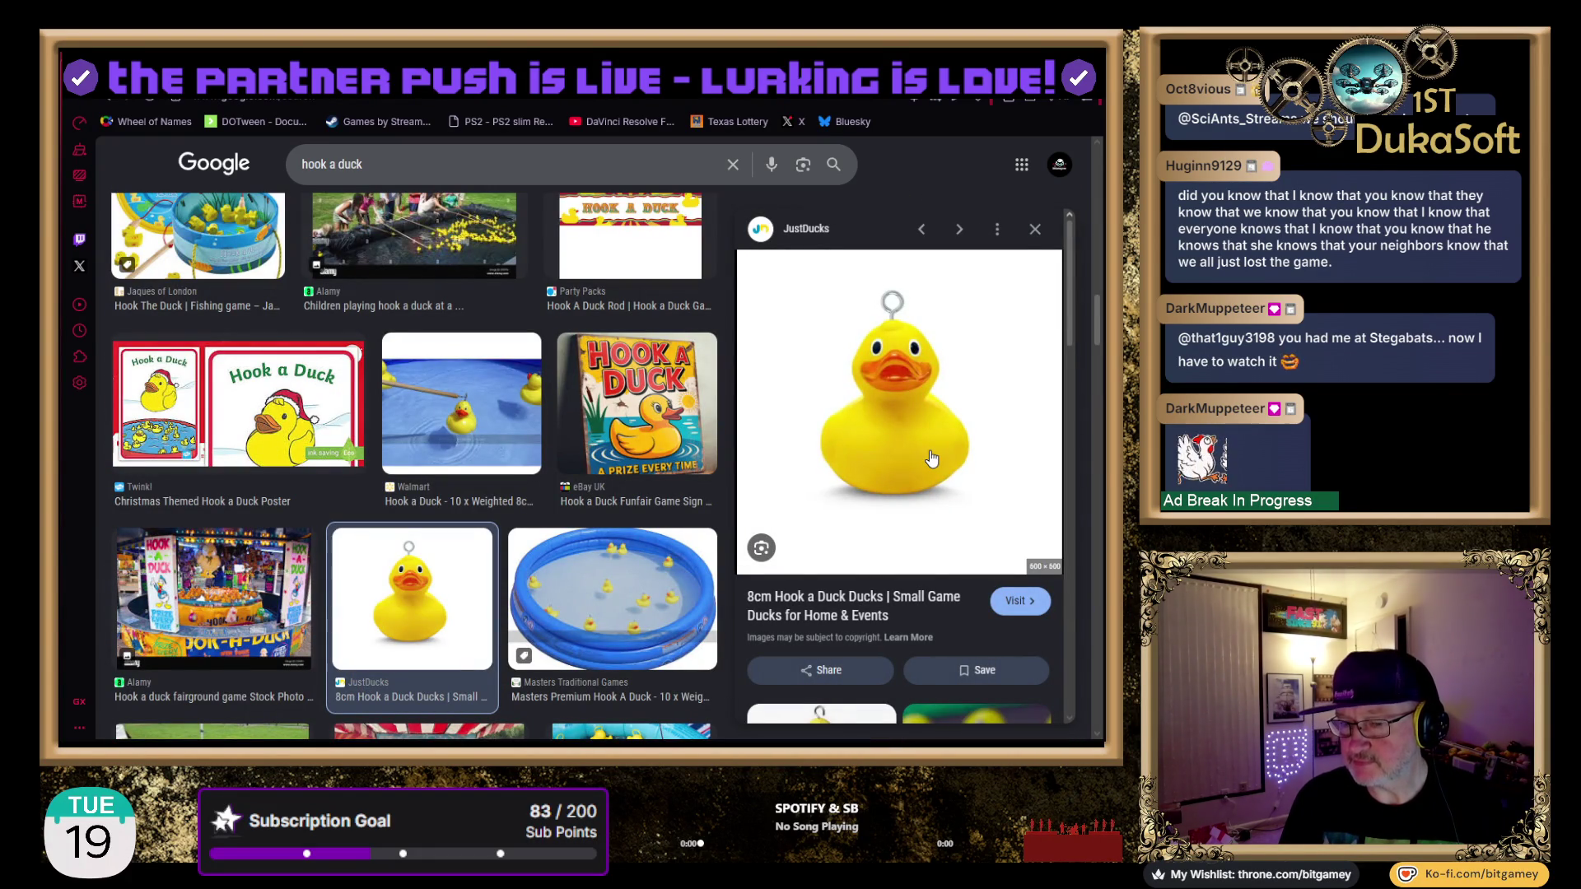
# Open the Dreamstime 'Hook a Duck Vector Icon' page from the results
pyautogui.scroll(-4, 517, 525)
pyautogui.scroll(-6, 516, 524)
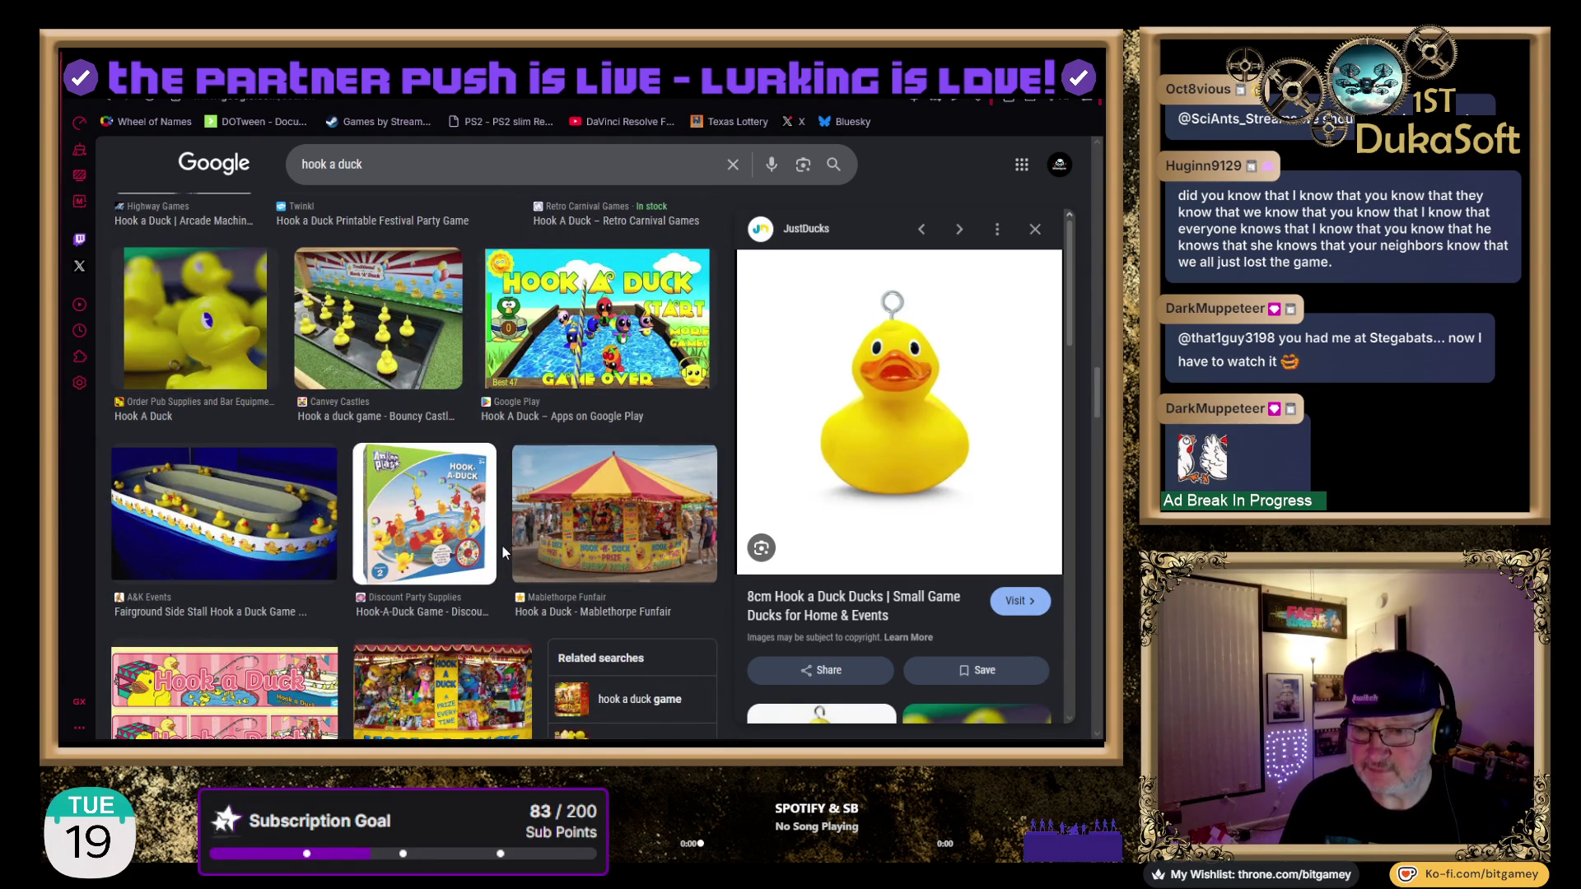
pyautogui.scroll(-3, 502, 546)
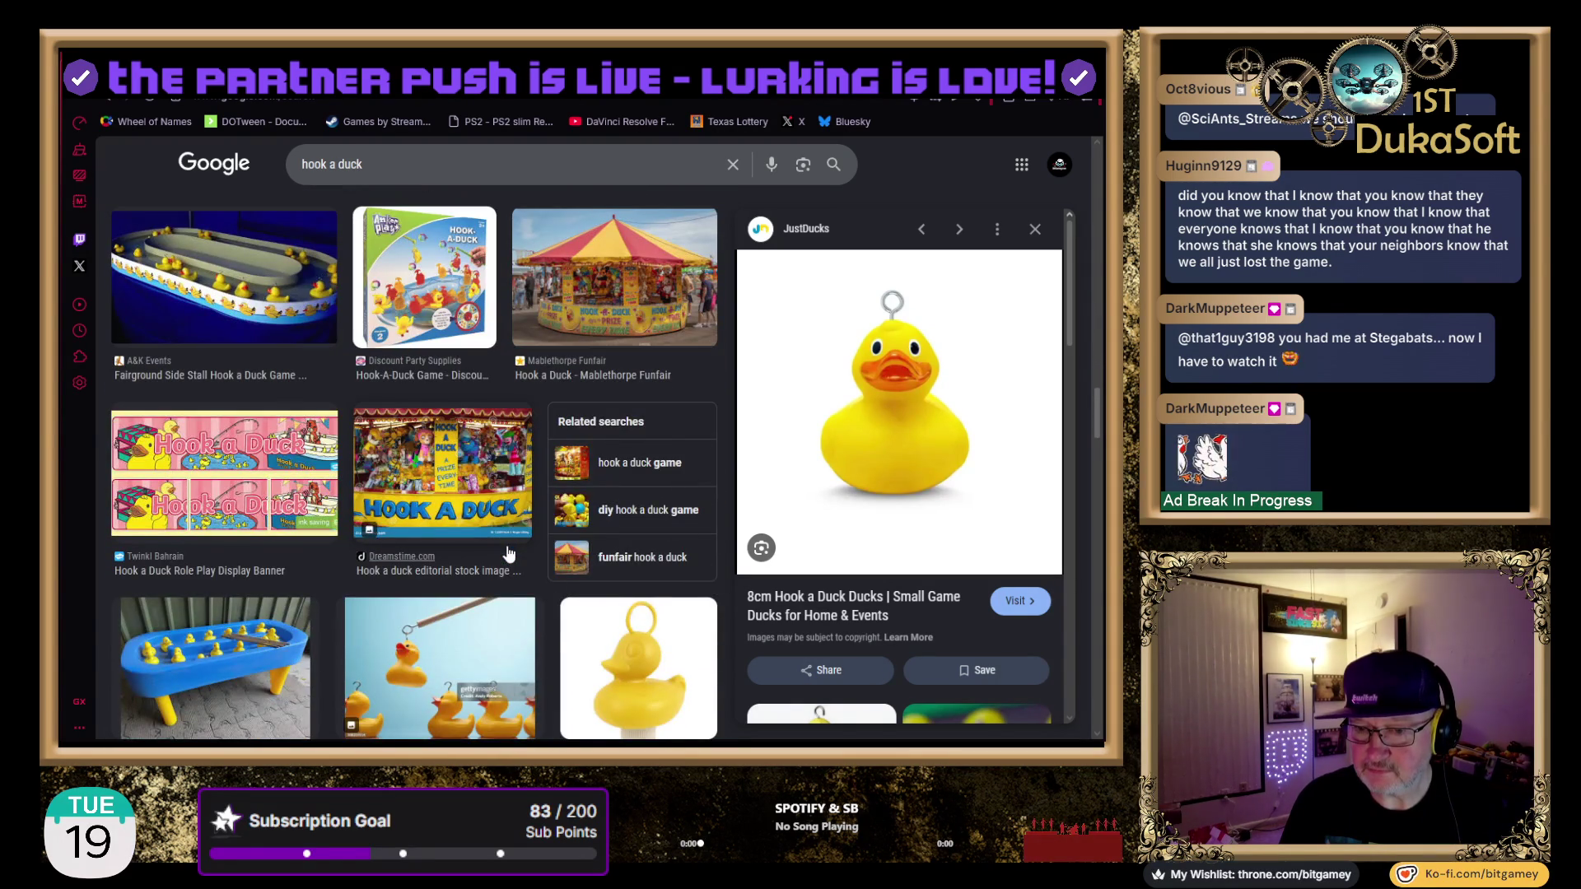
pyautogui.scroll(-4, 504, 552)
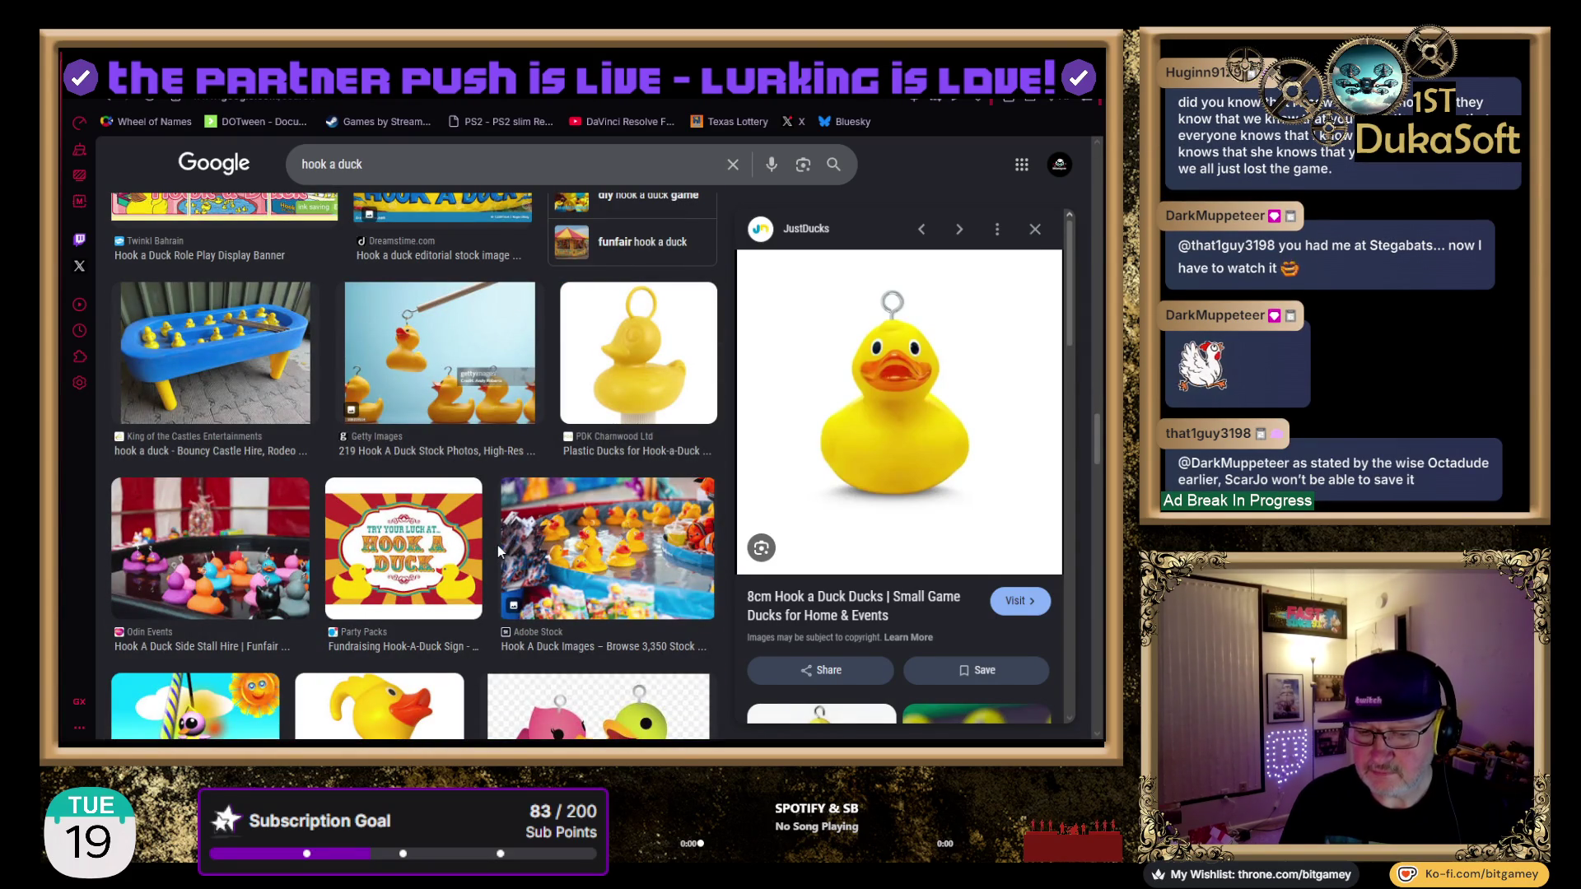
pyautogui.scroll(3, 498, 545)
pyautogui.scroll(-4, 498, 545)
pyautogui.scroll(5, 504, 552)
pyautogui.scroll(1, 581, 478)
pyautogui.scroll(1, 540, 453)
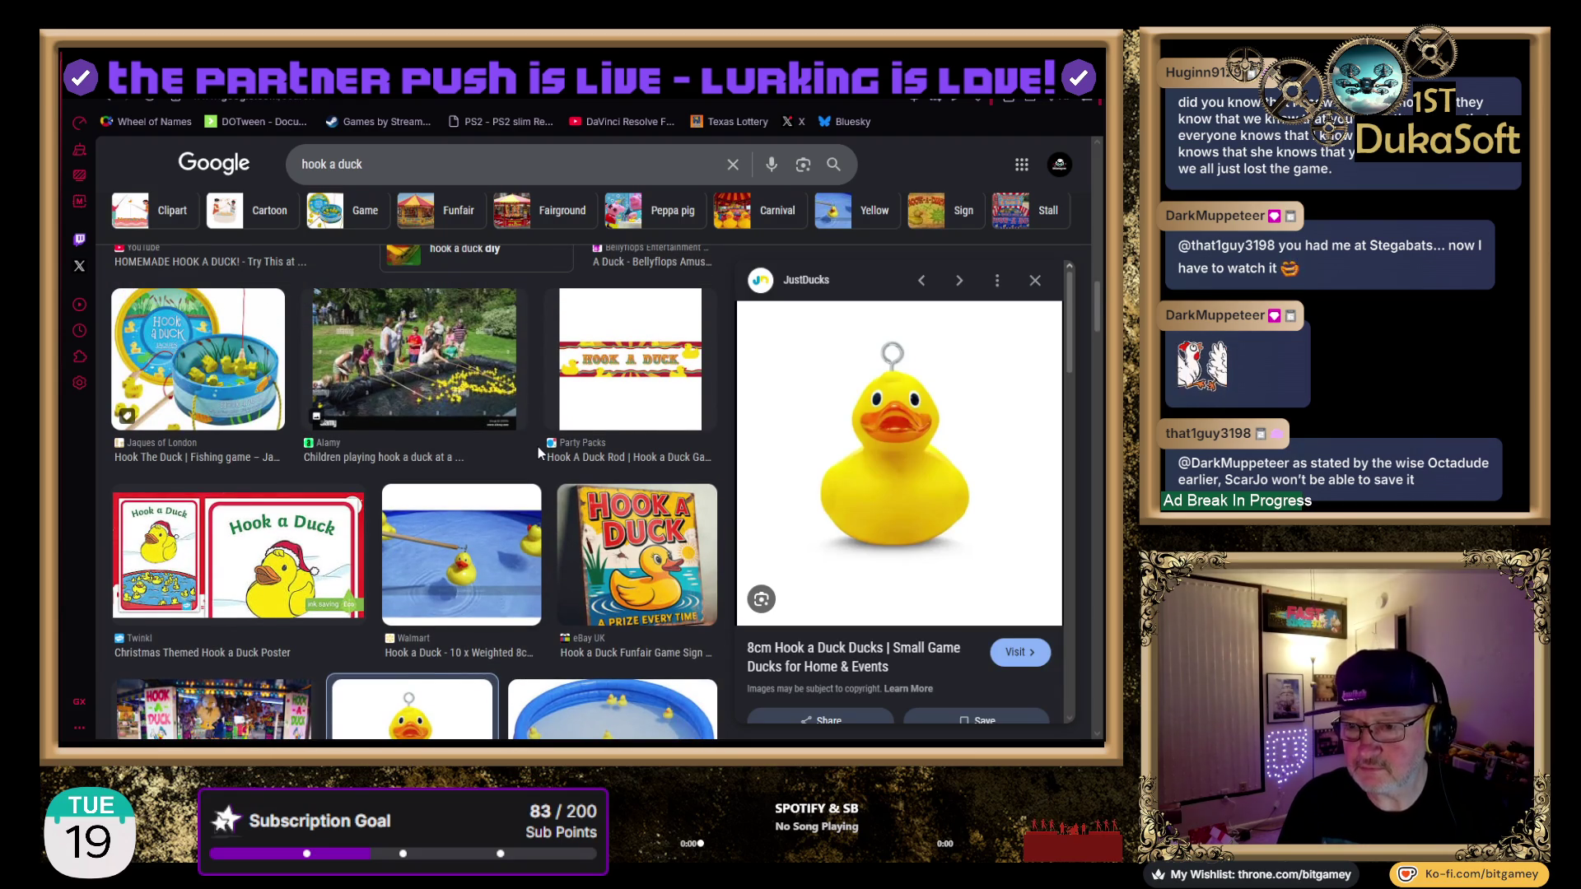
pyautogui.scroll(1, 540, 453)
pyautogui.scroll(5, 537, 447)
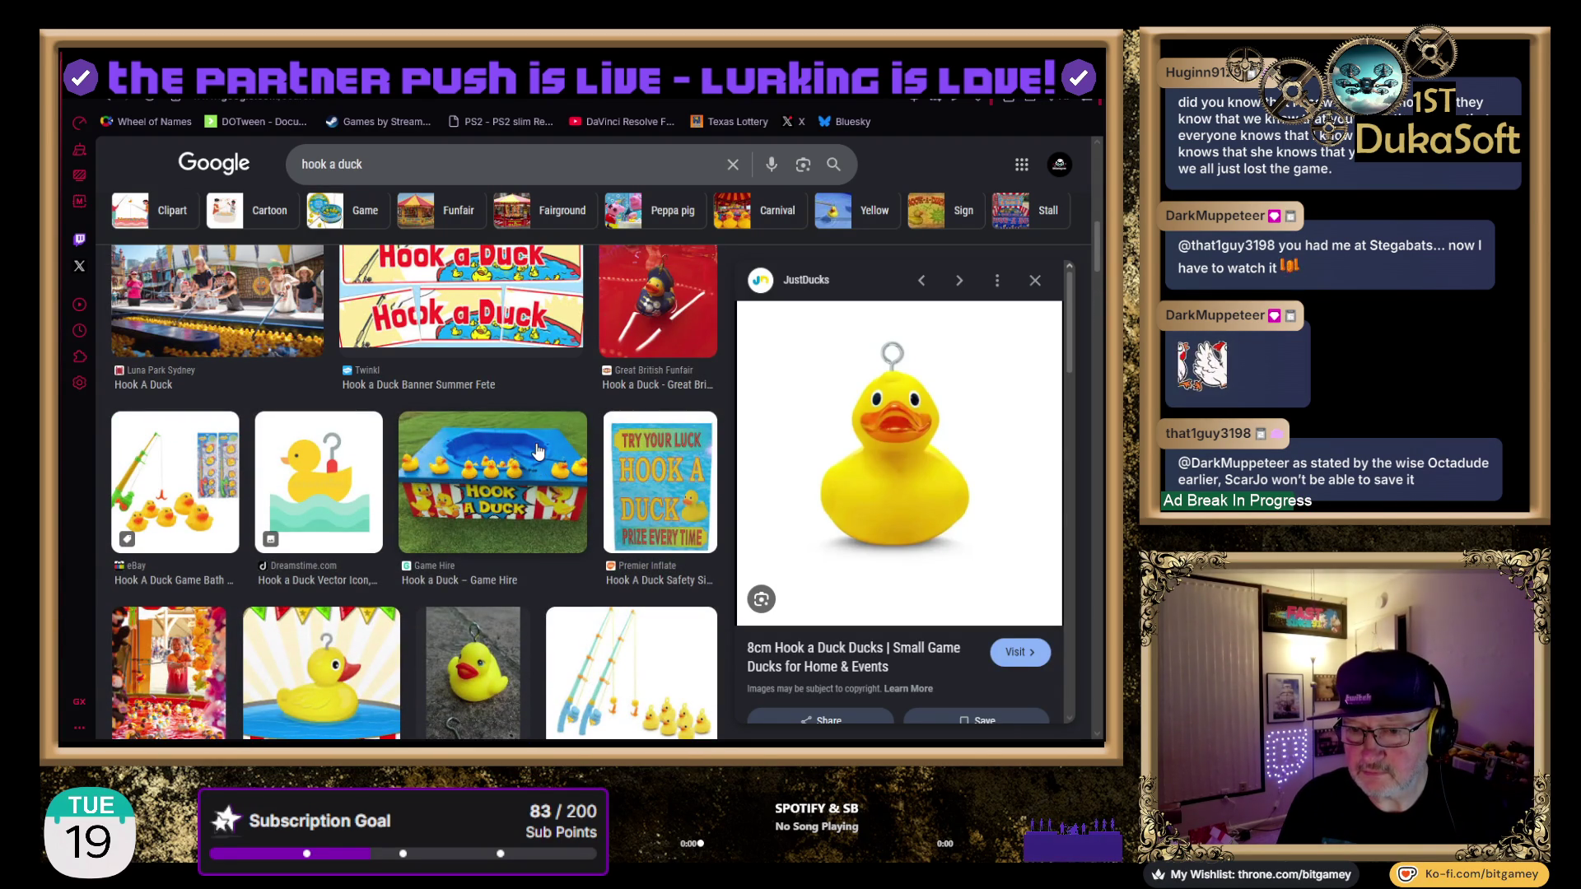
pyautogui.scroll(-1, 295, 459)
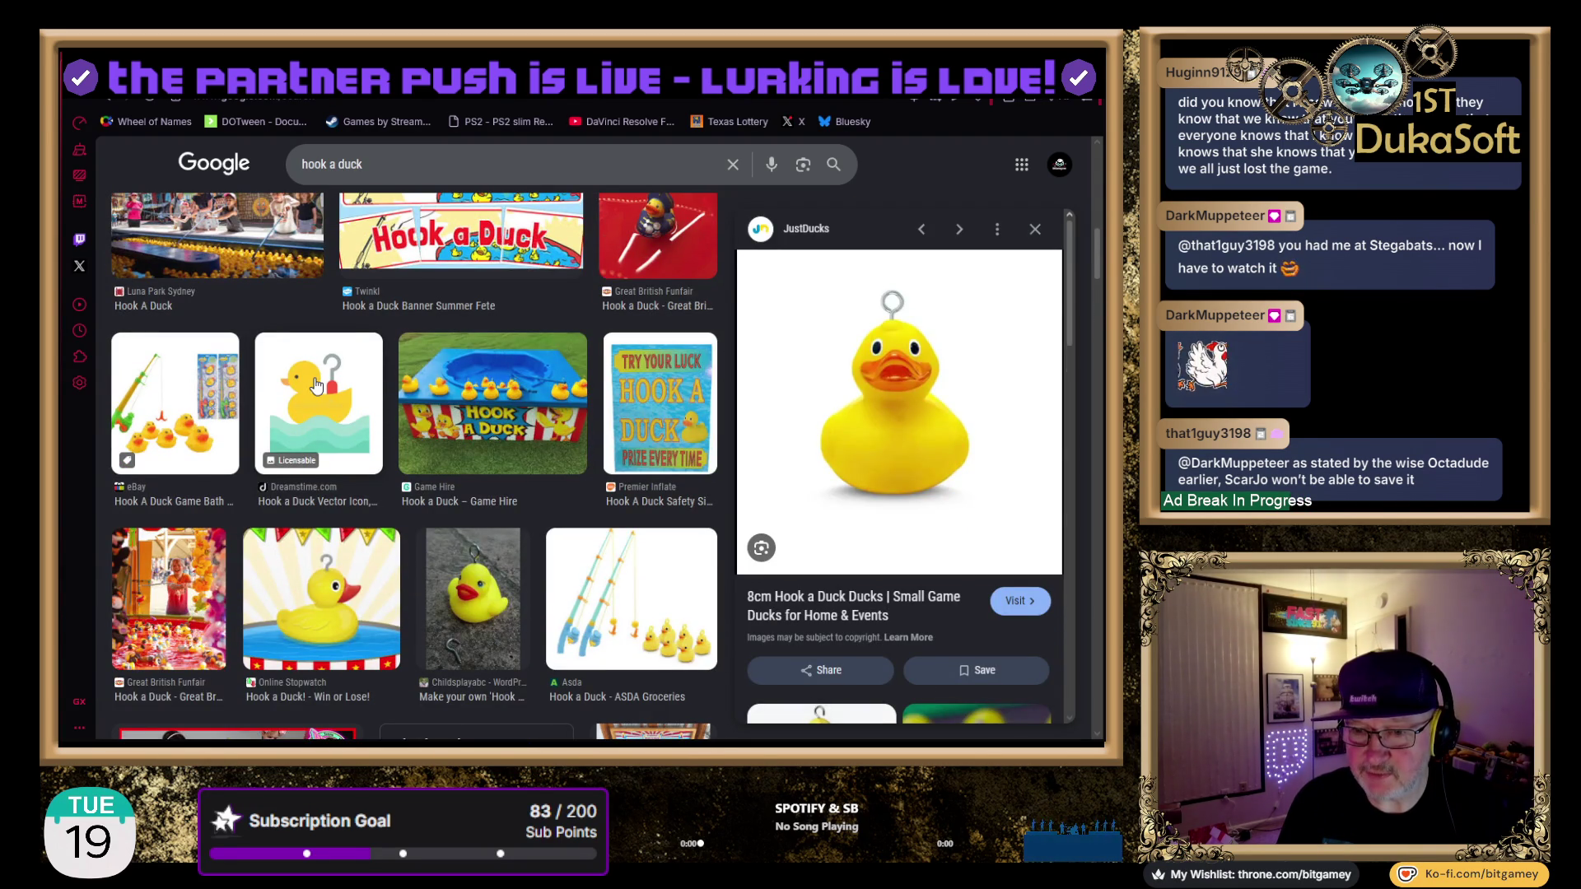
pyautogui.click(317, 385)
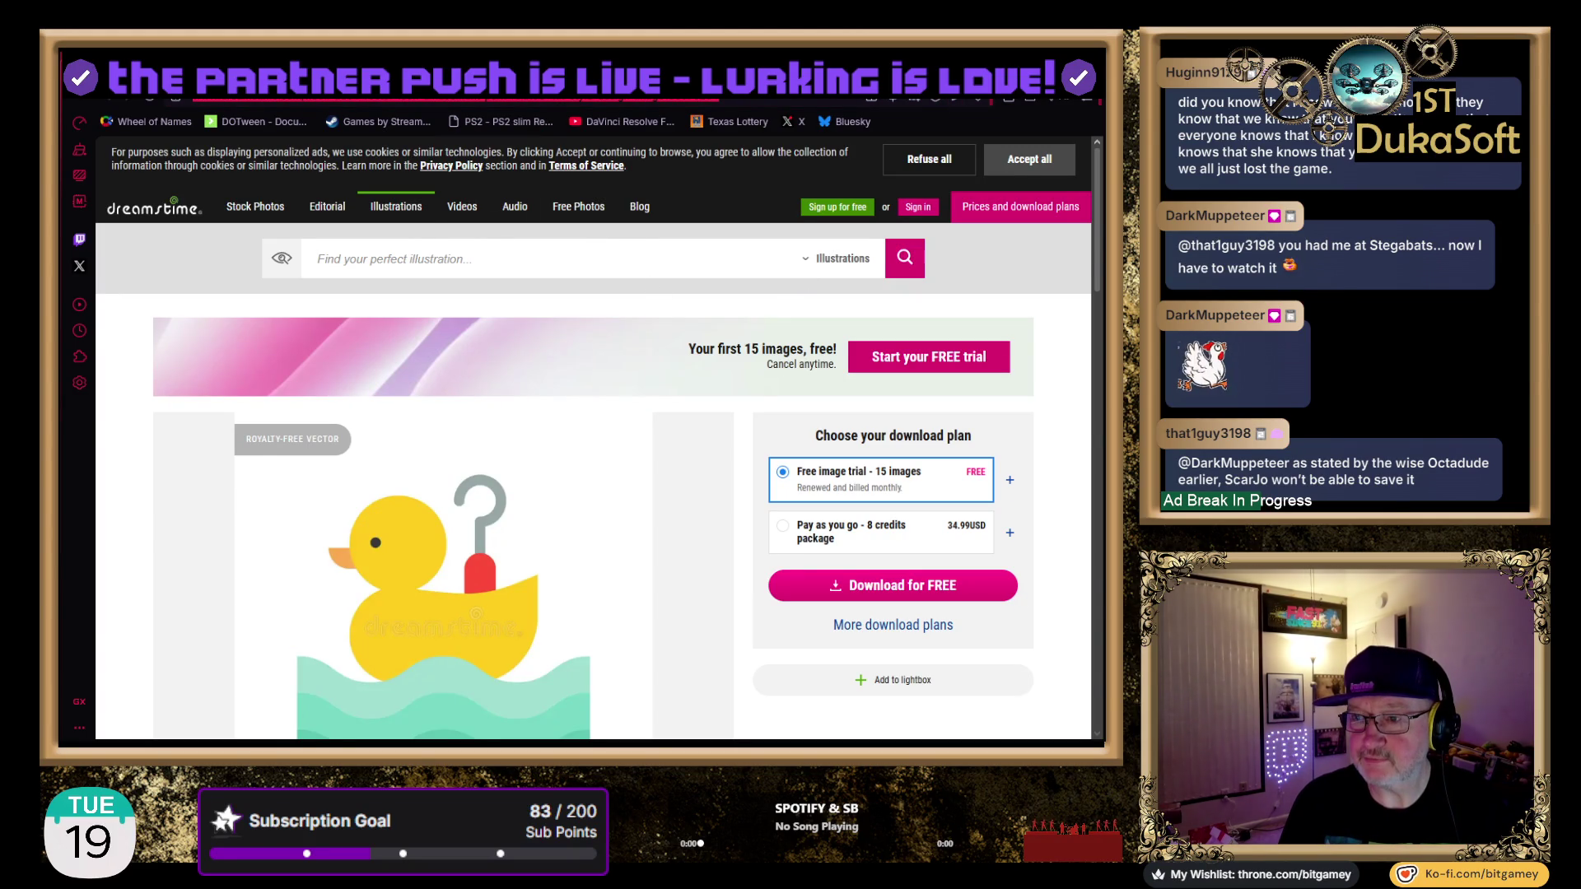
# Close the Dreamstime tab to return to the image search results
pyautogui.hotkey('ctrl', 'w')
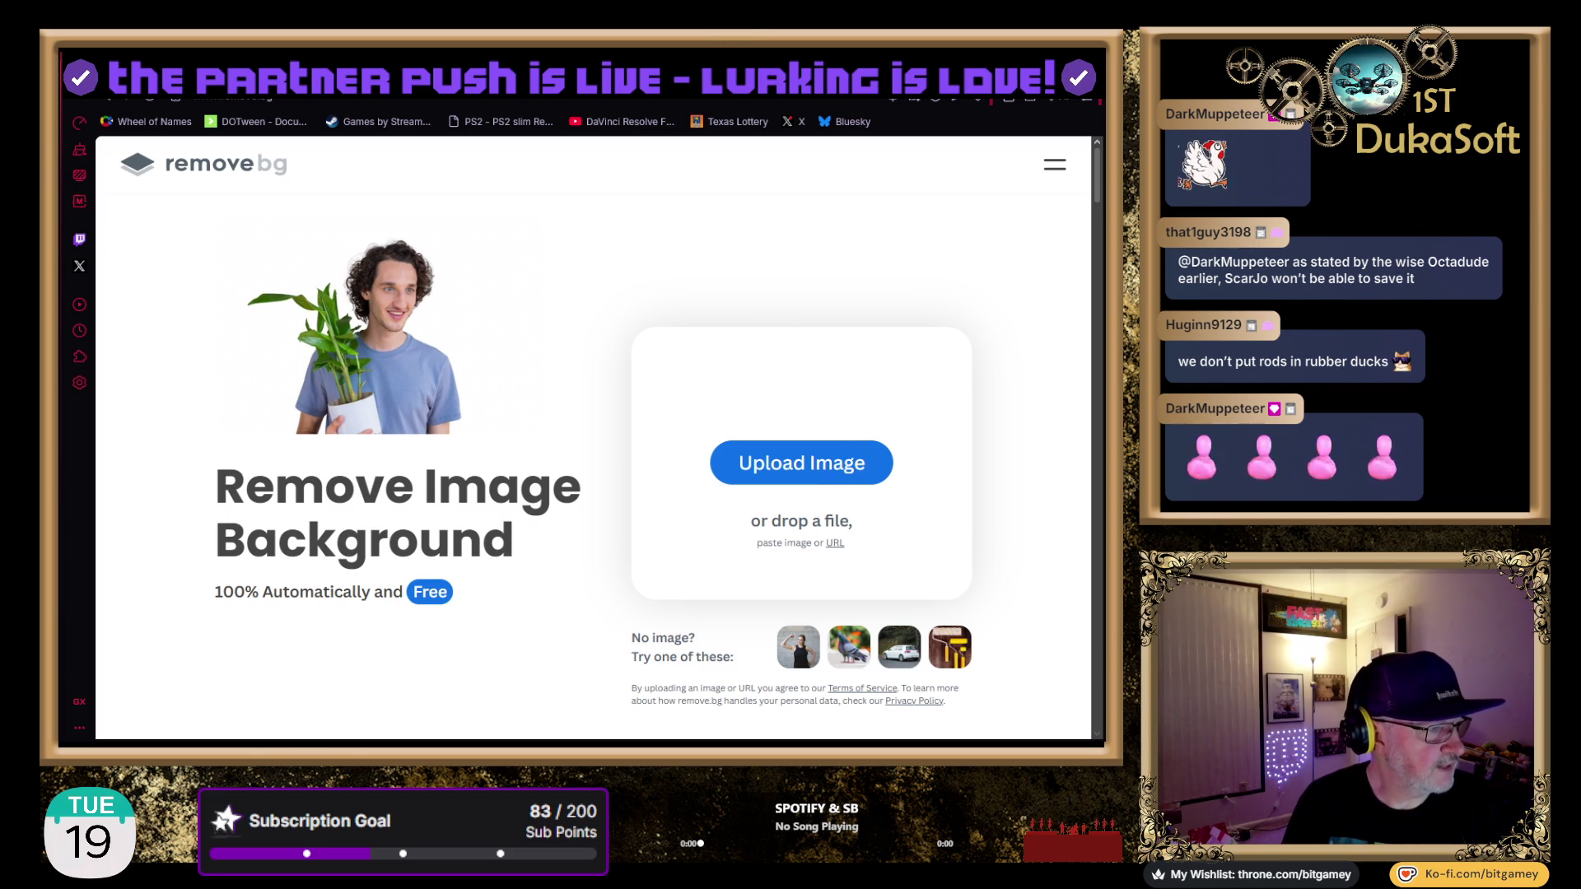
# Paste the duck picture into remove.bg and download the 480x480 background-free preview
pyautogui.click(784, 466)
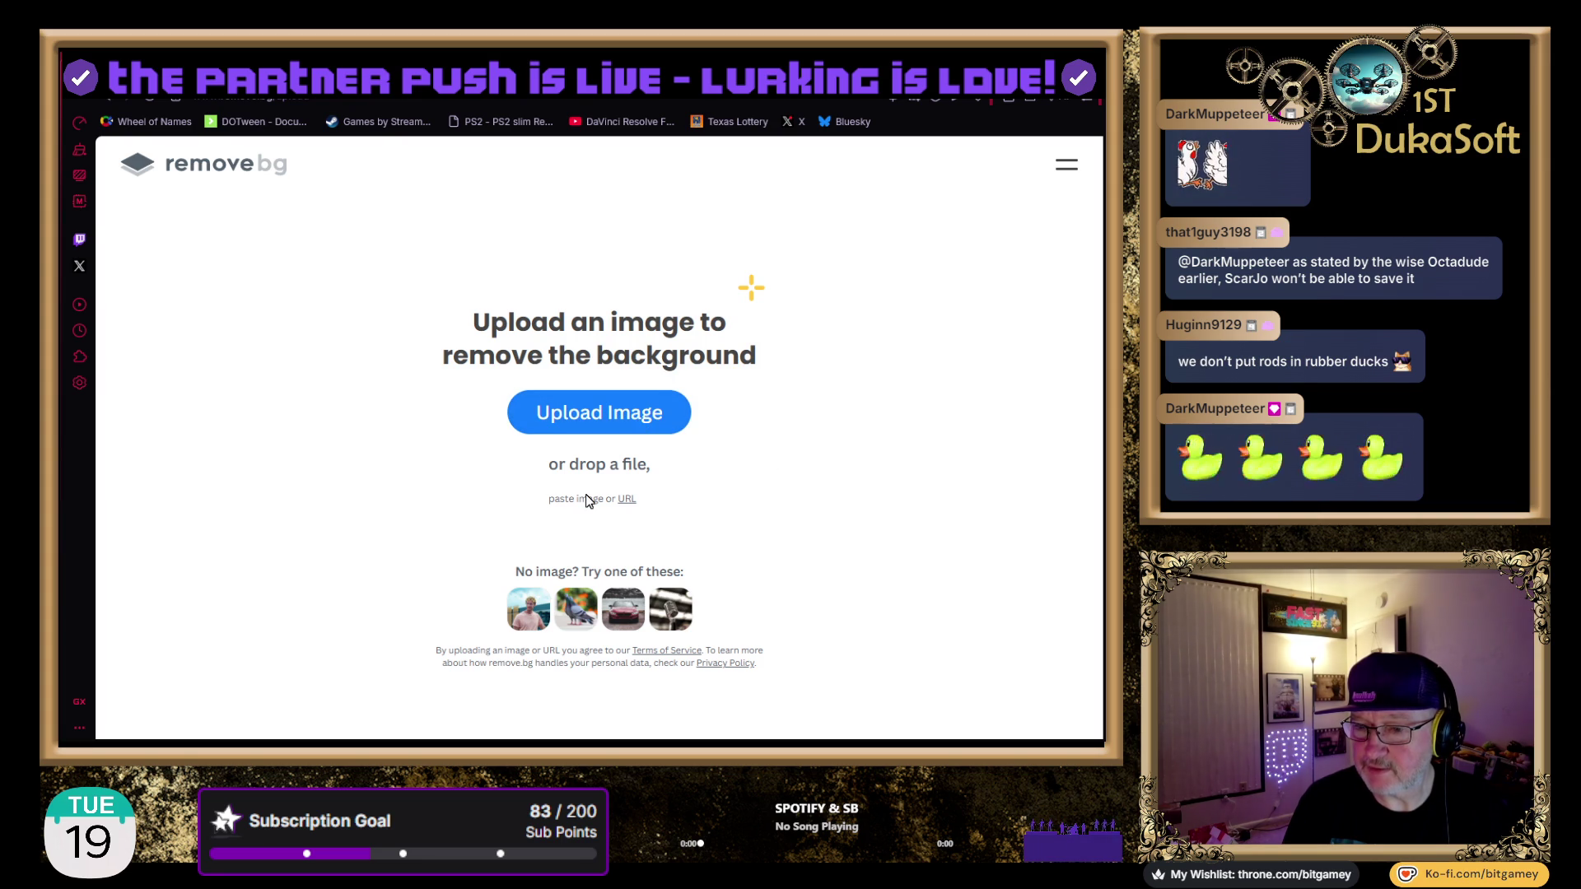
pyautogui.hotkey('ctrl', 'v')
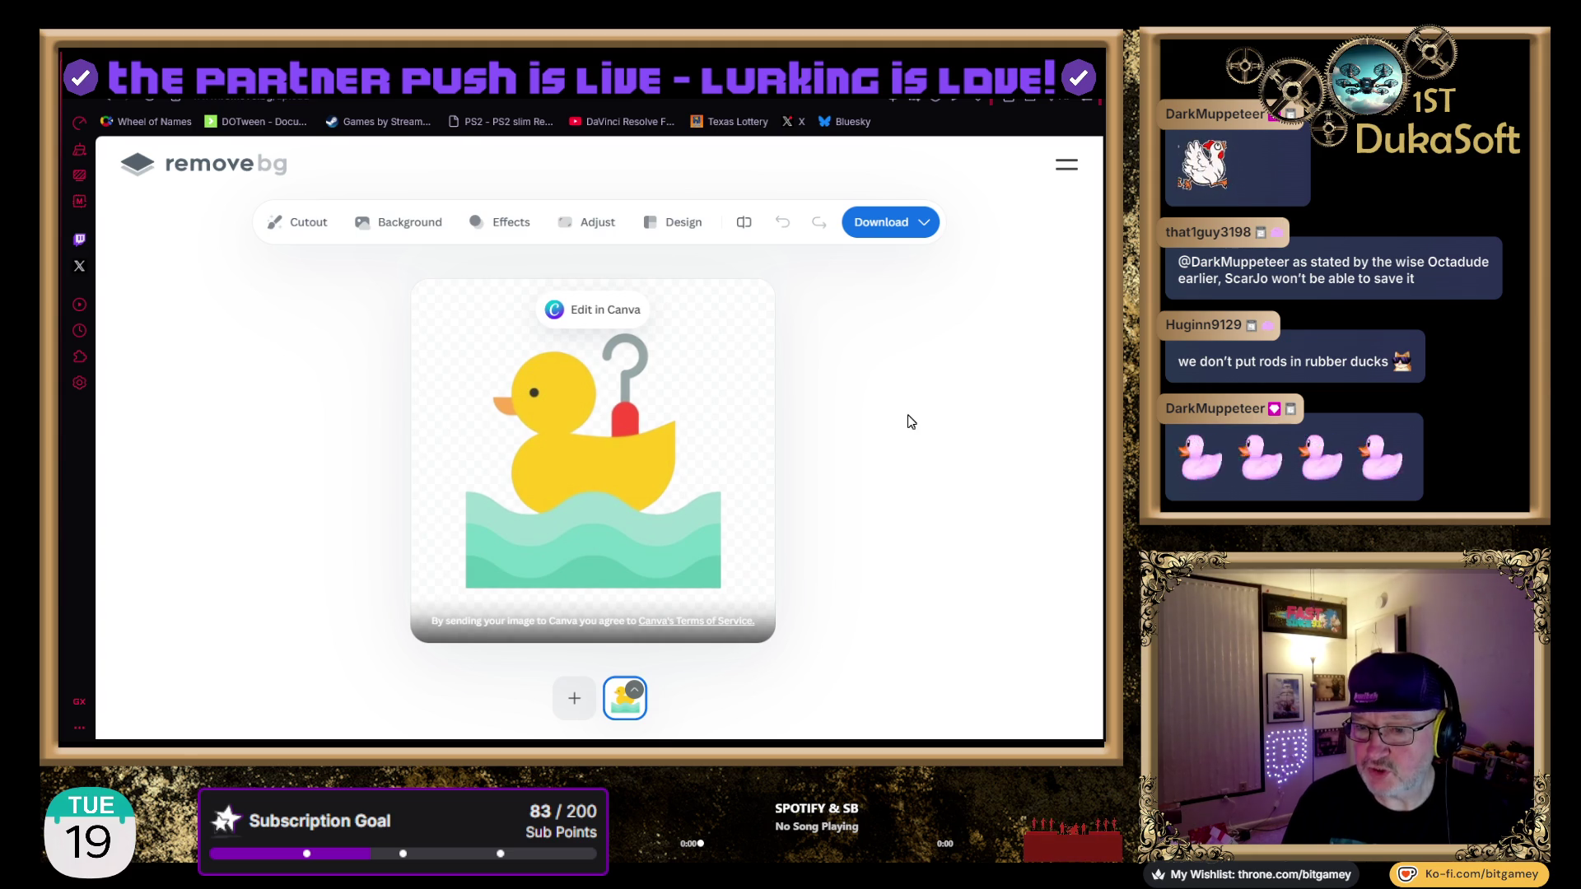
pyautogui.click(893, 238)
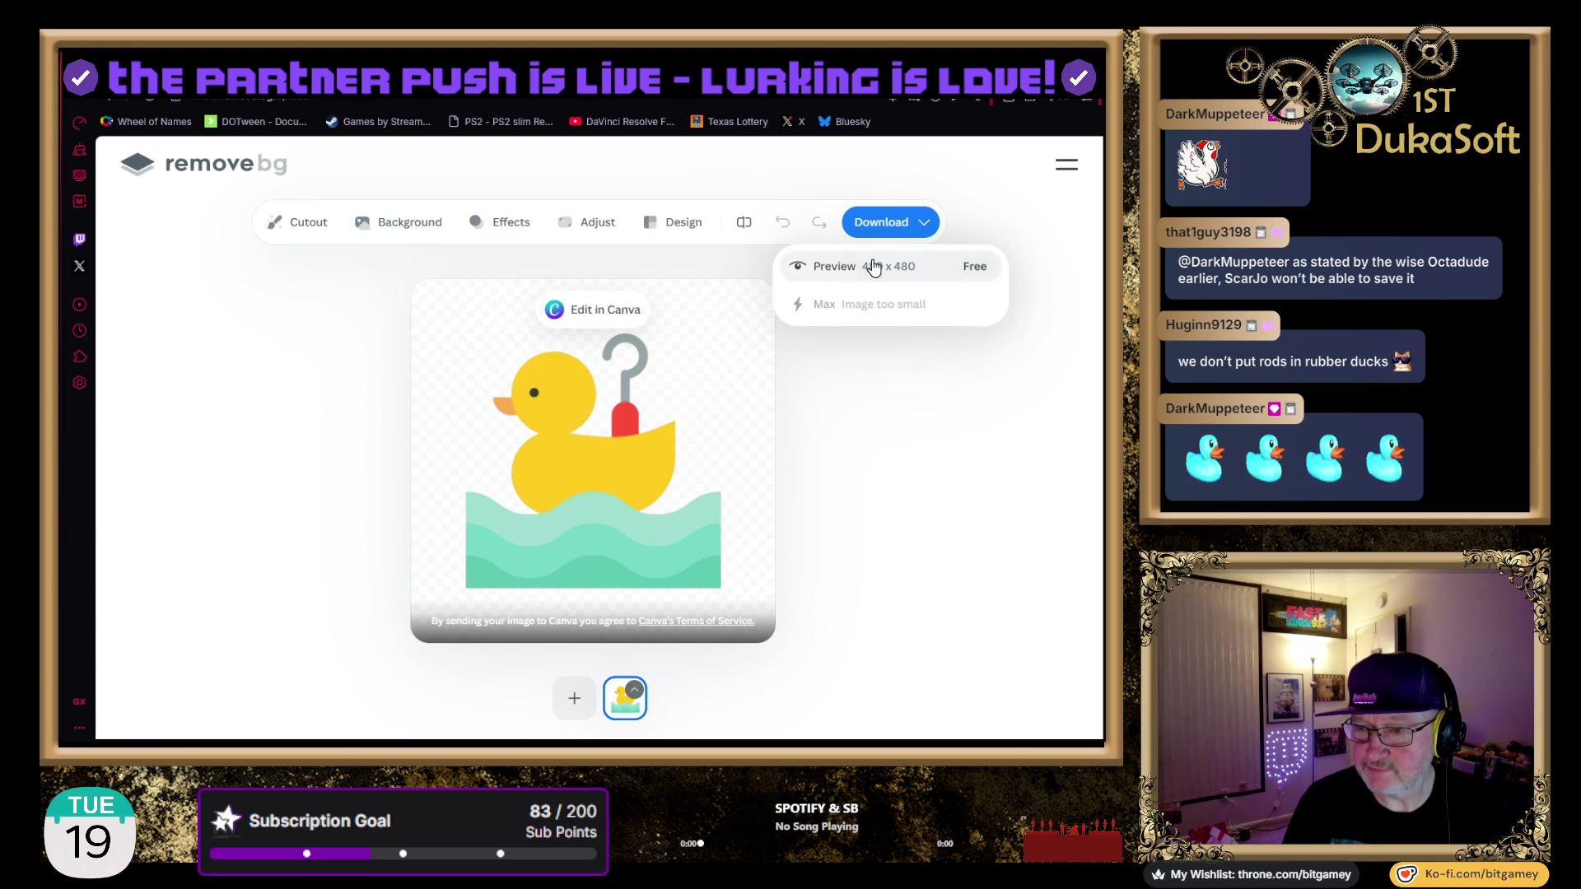
pyautogui.click(867, 260)
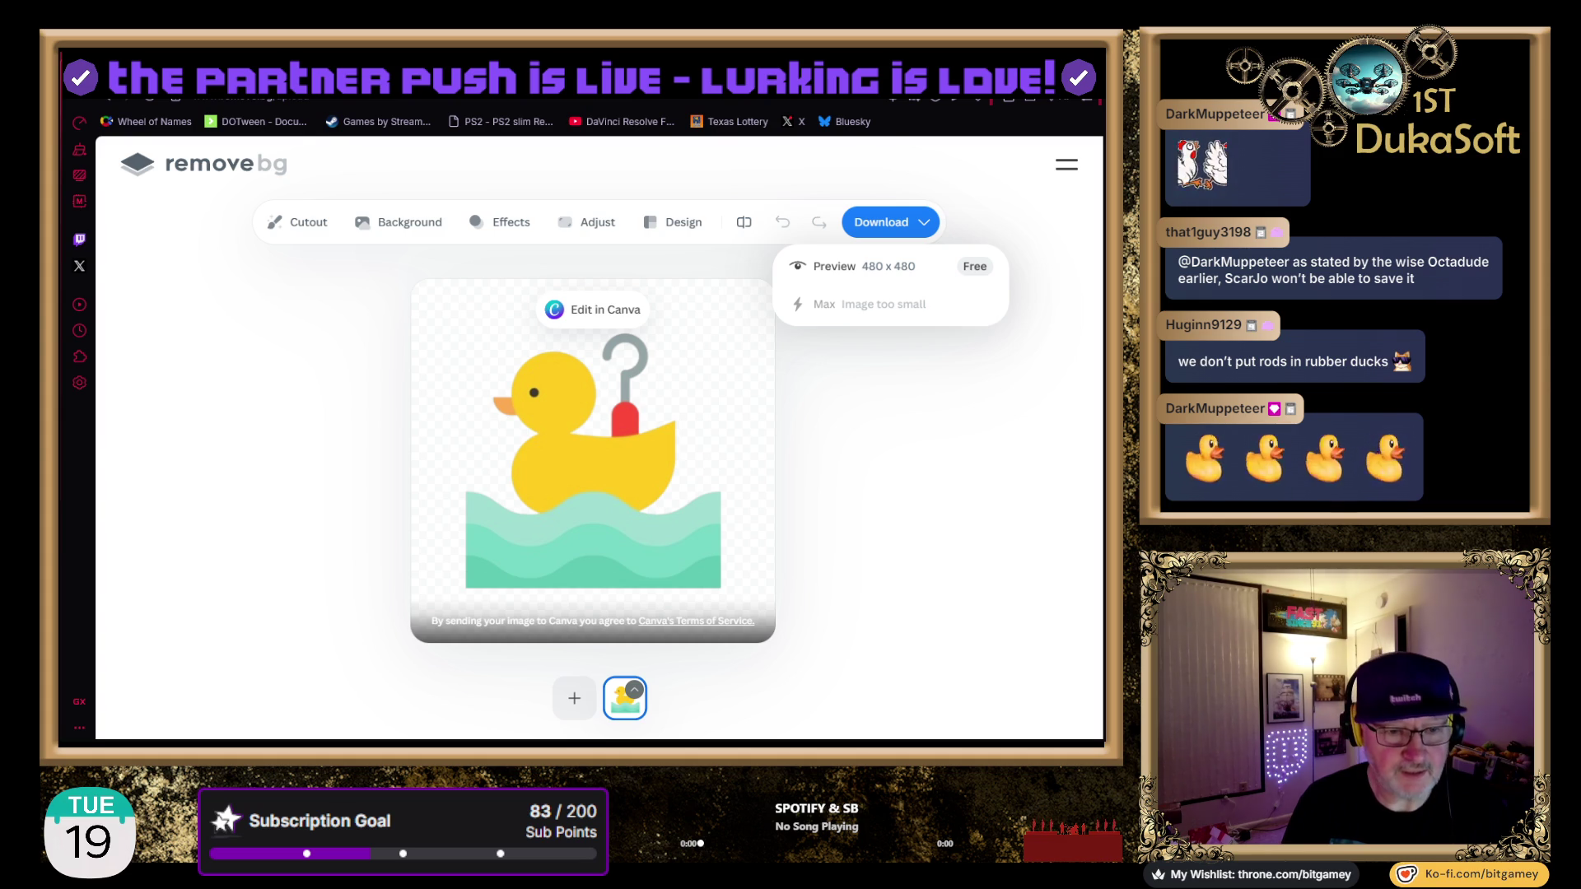
# Bring up the duck cutout document in Photoshop
pyautogui.hotkey('alt', 'Tab')
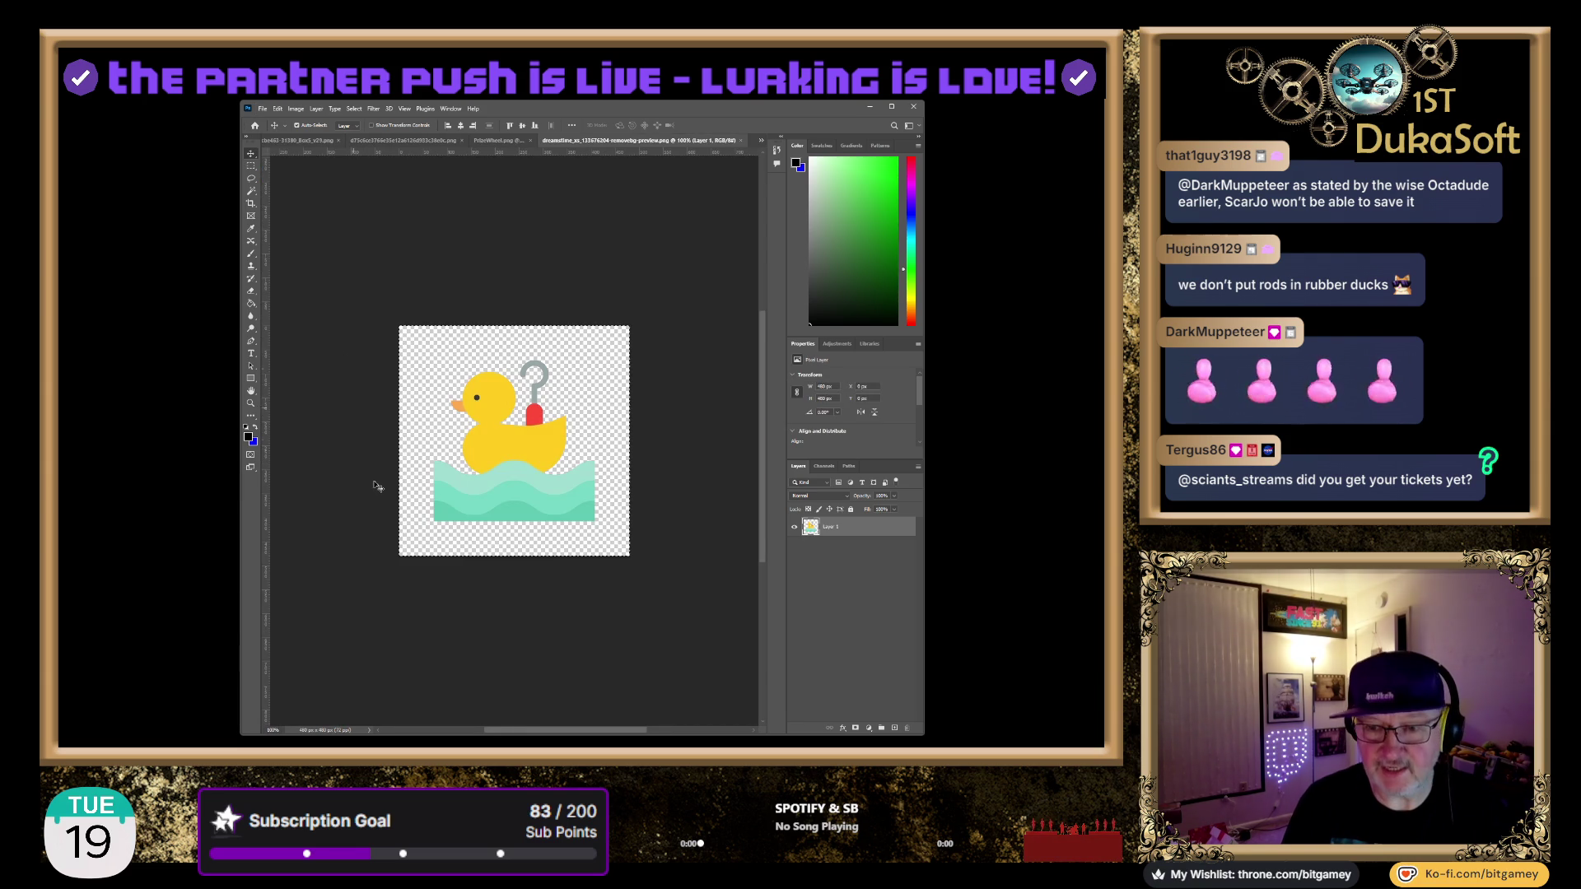
pyautogui.click(313, 141)
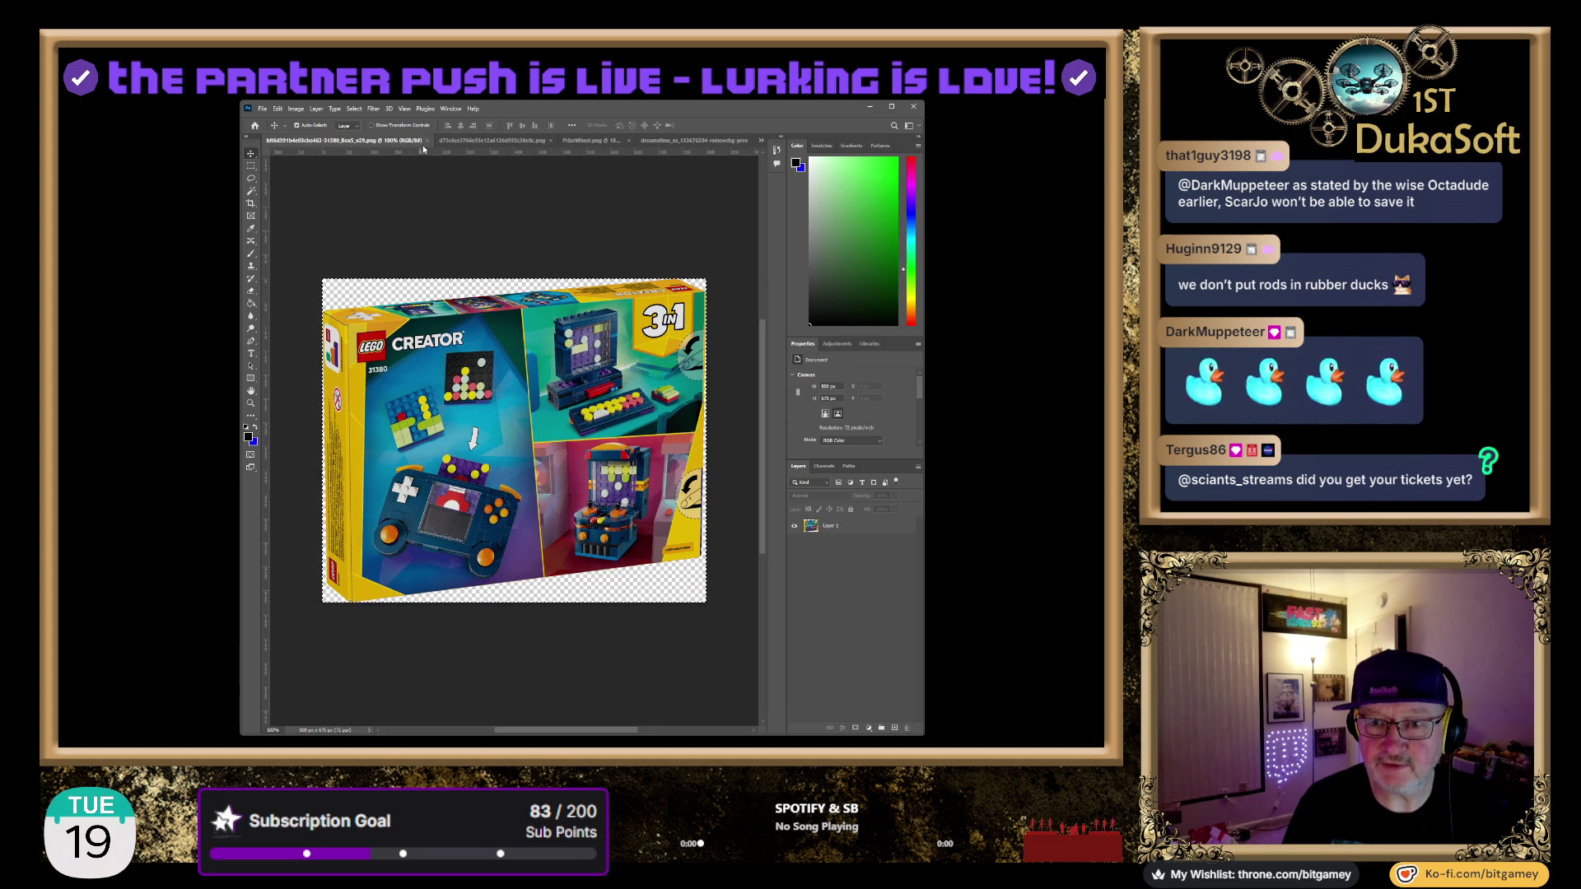
pyautogui.hotkey('ctrl', 'shift', 'Tab')
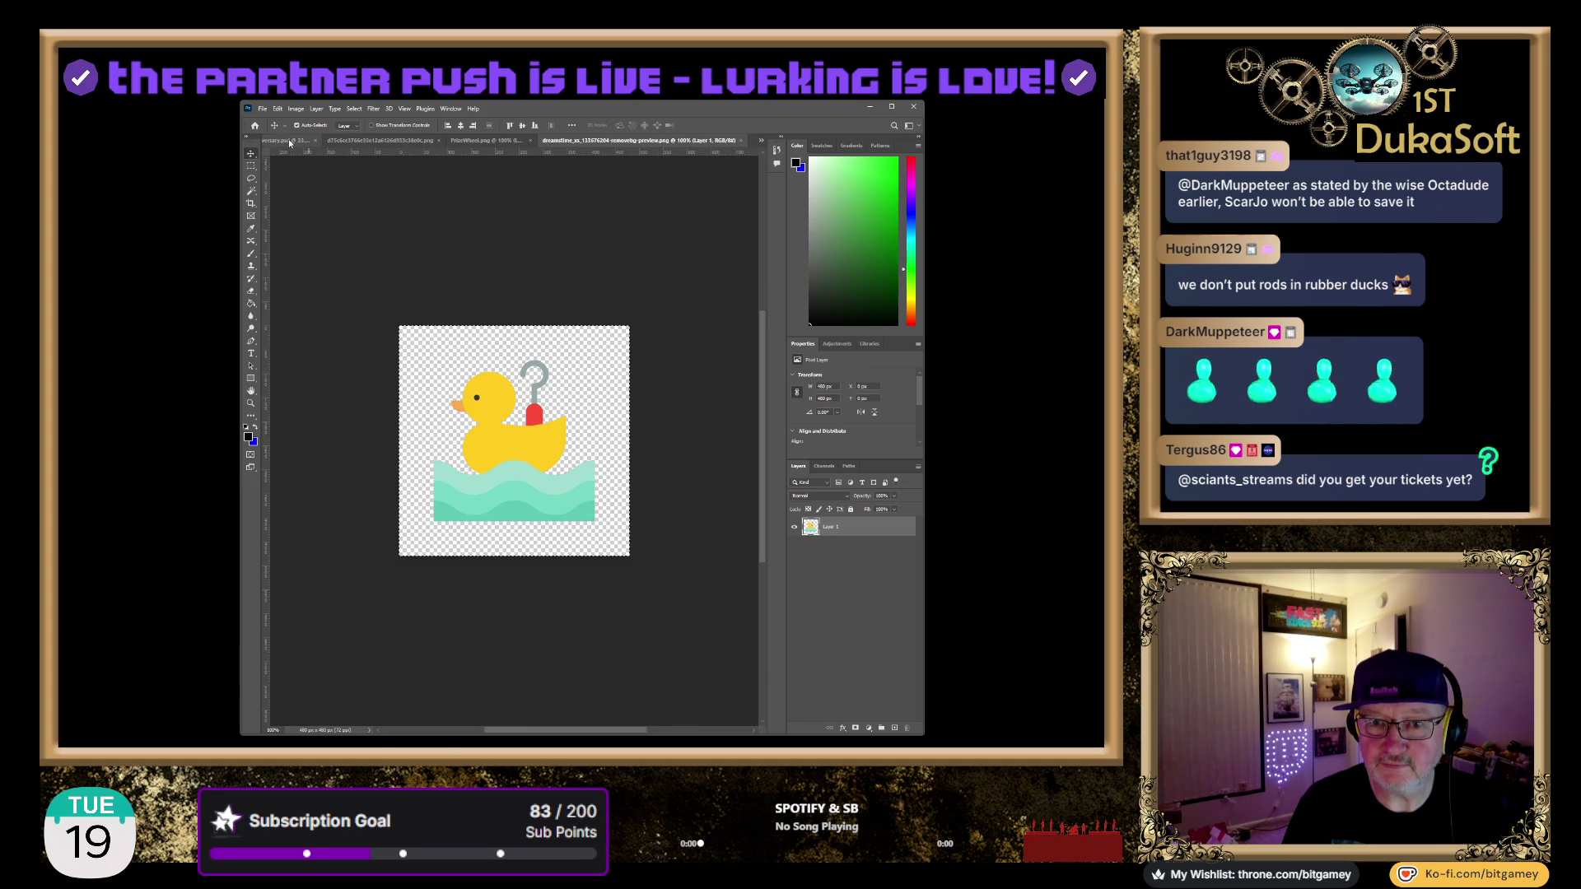
# Paste the duck cutout into 4yAffiliateversary.psd beneath the Hook-A-Duck text
pyautogui.click(290, 143)
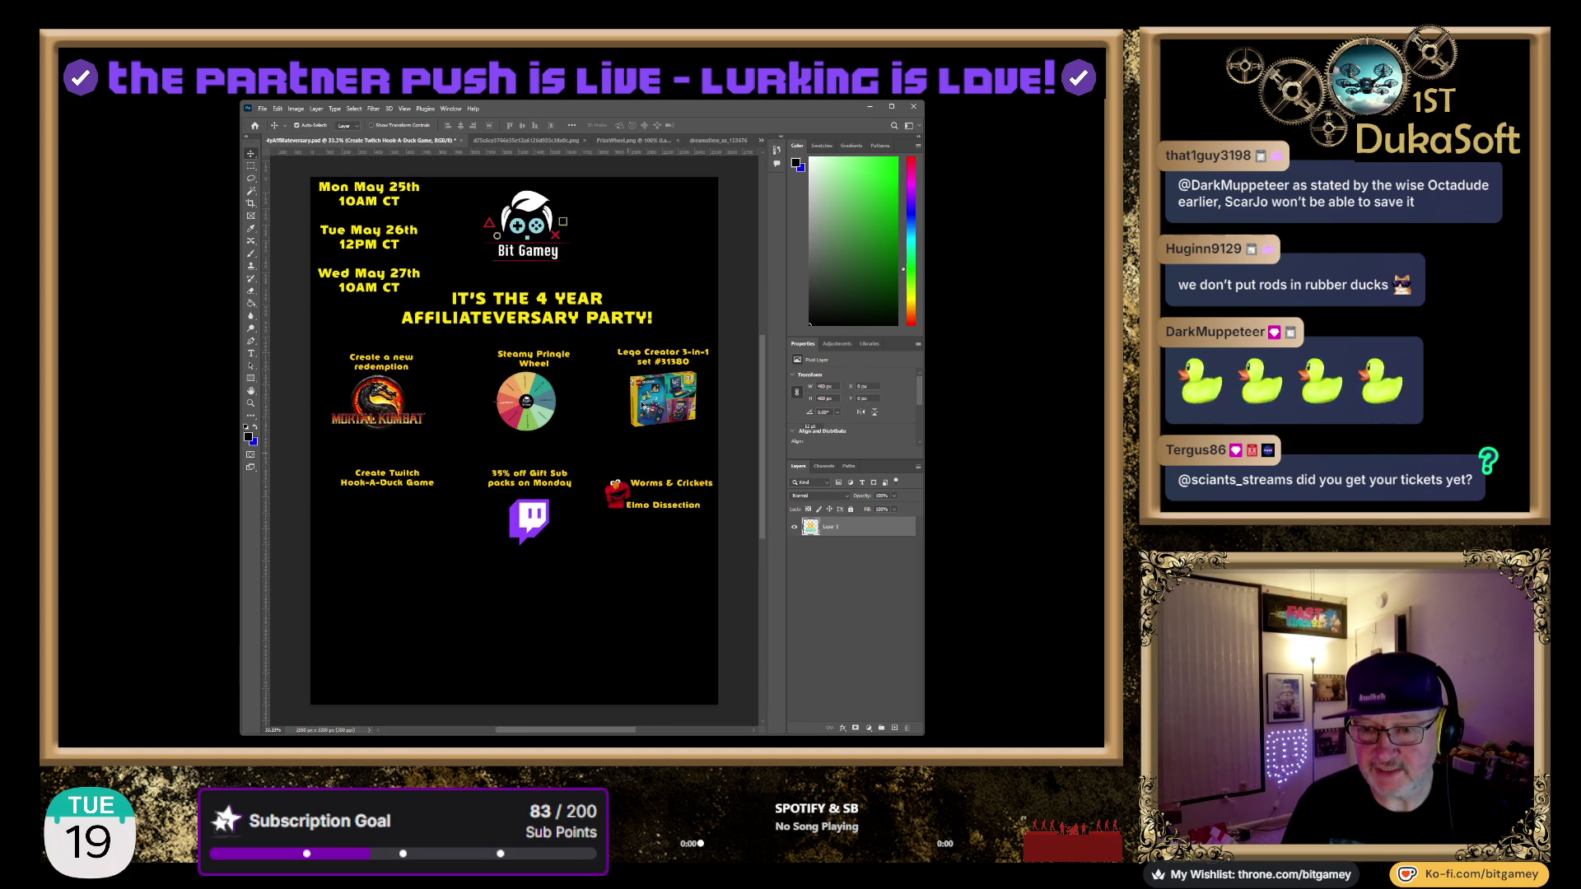
pyautogui.hotkey('ctrl', 'v')
pyautogui.moveTo(517, 462); pyautogui.dragTo(383, 535)
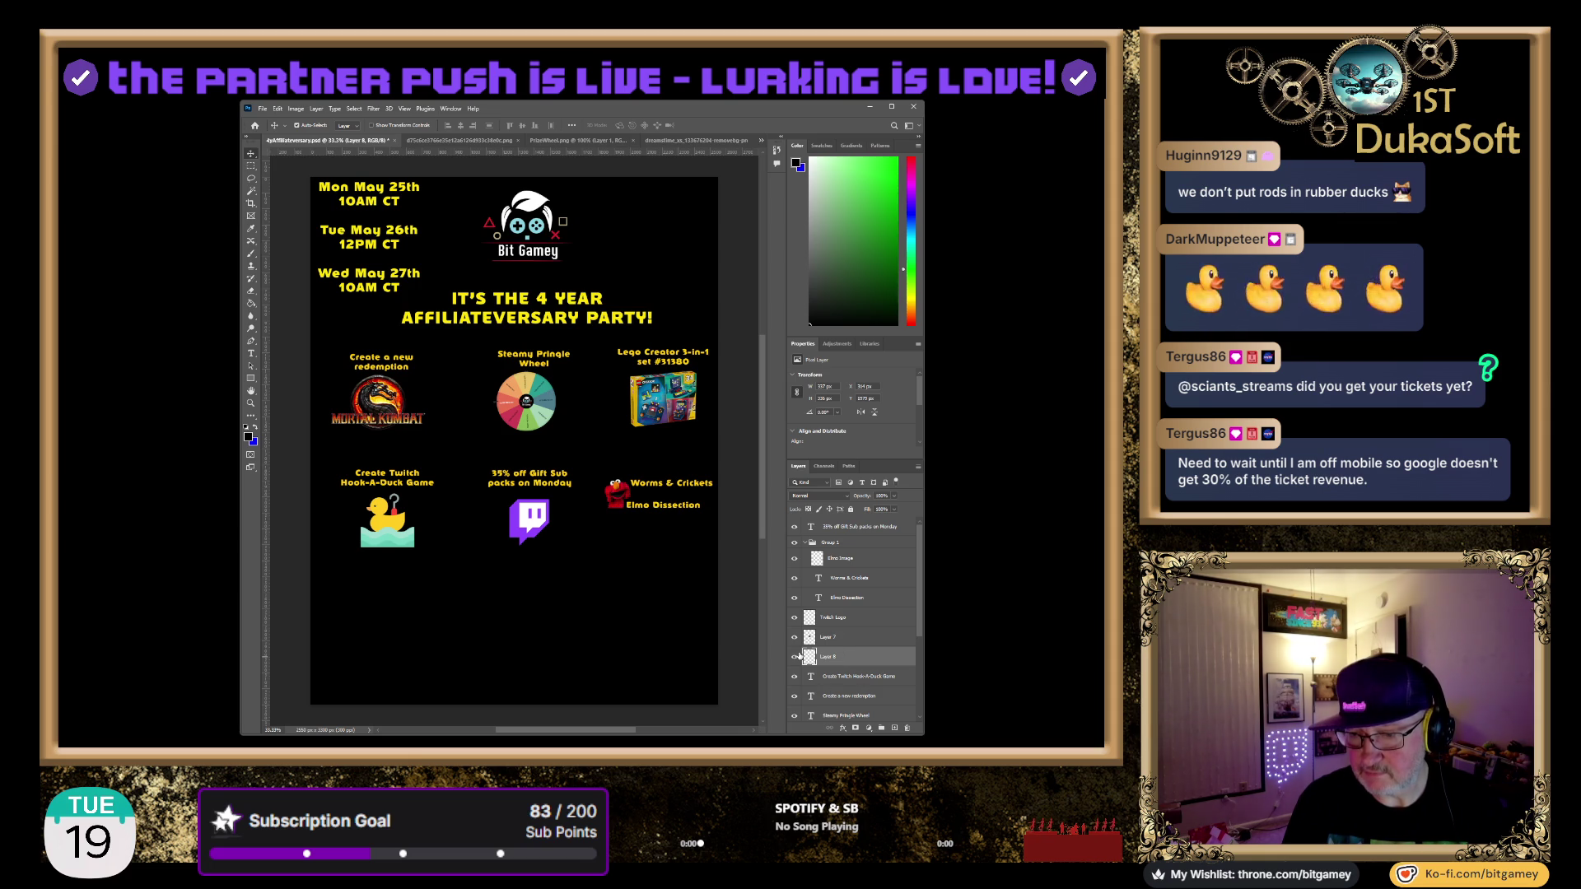
# Name the duck layer 'Hook A Duck Image' and Layer 7 'Spinning Wheel Image', then collapse Group 1
pyautogui.doubleClick(830, 657)
pyautogui.write('Po')
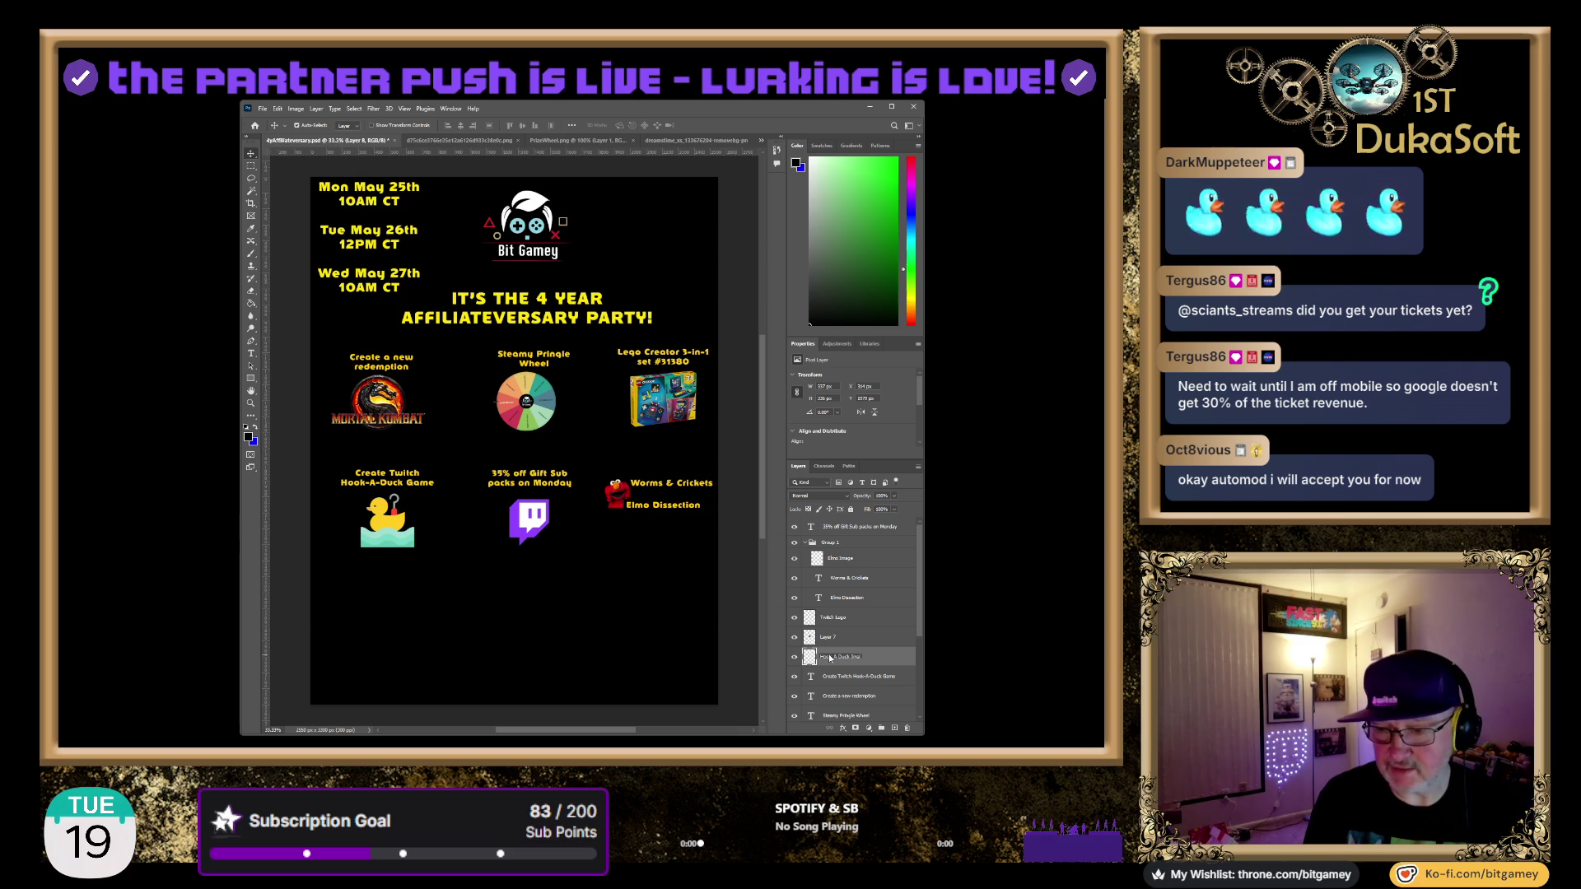
pyautogui.press('Return')
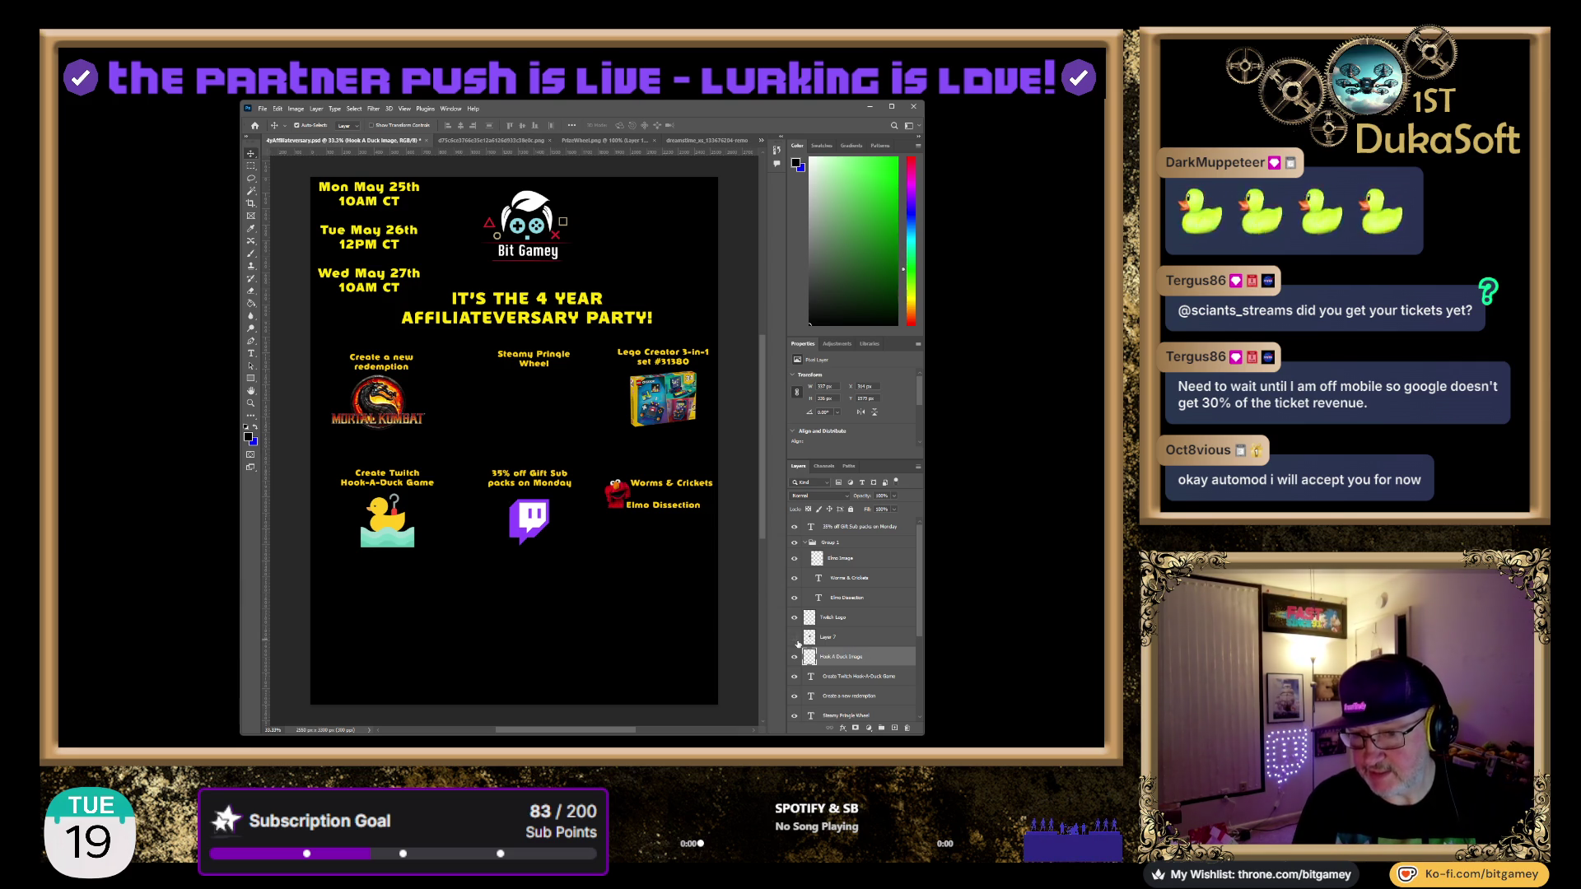
pyautogui.doubleClick(828, 636)
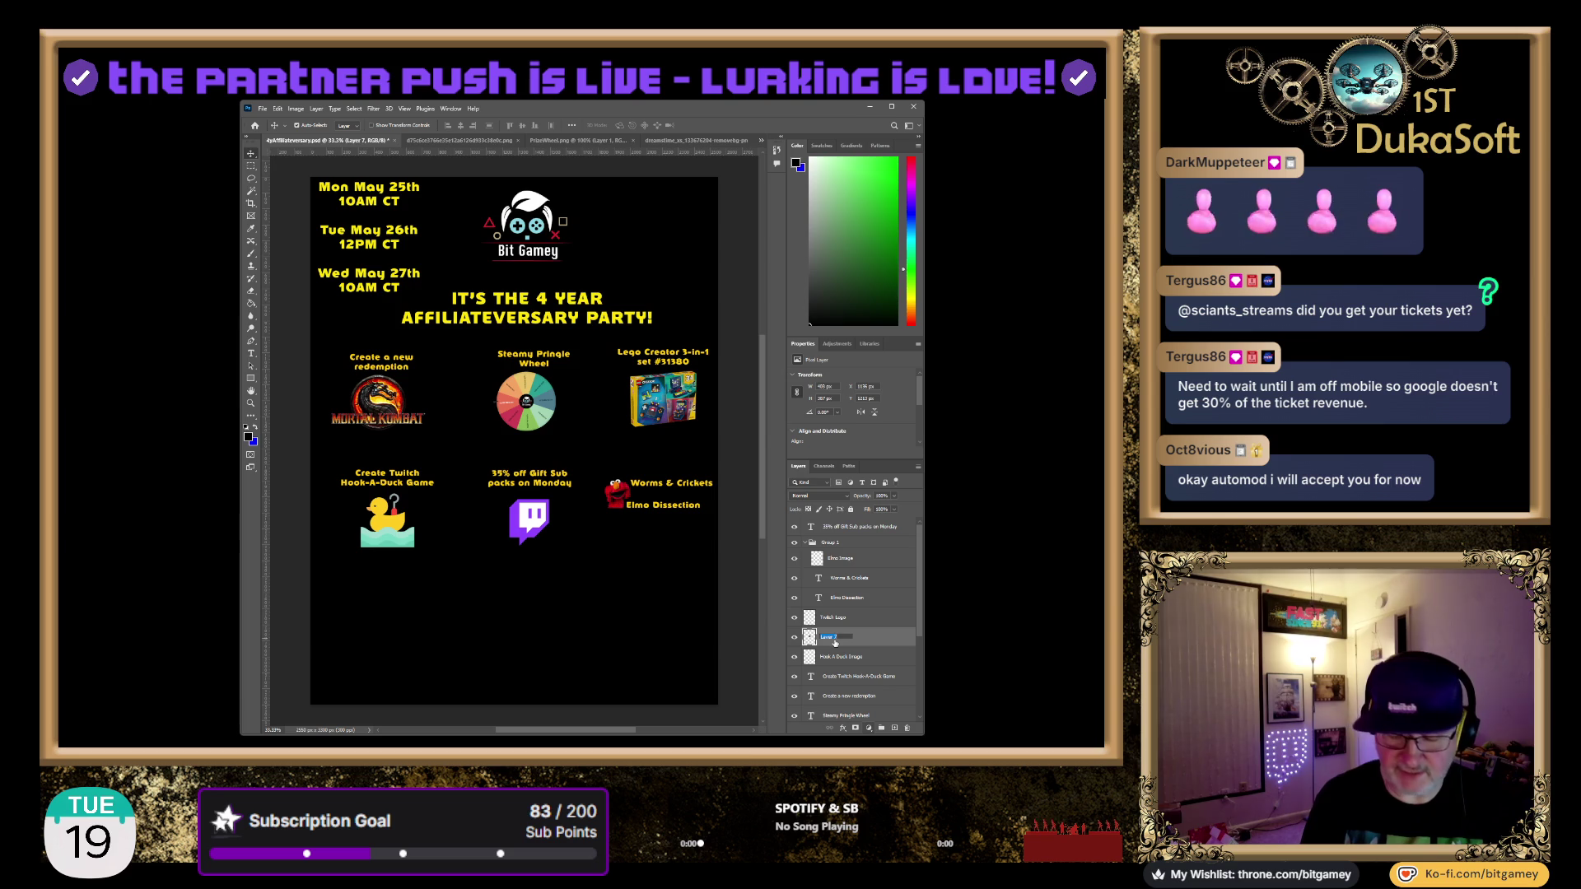
pyautogui.write('Spinning Wheel Image')
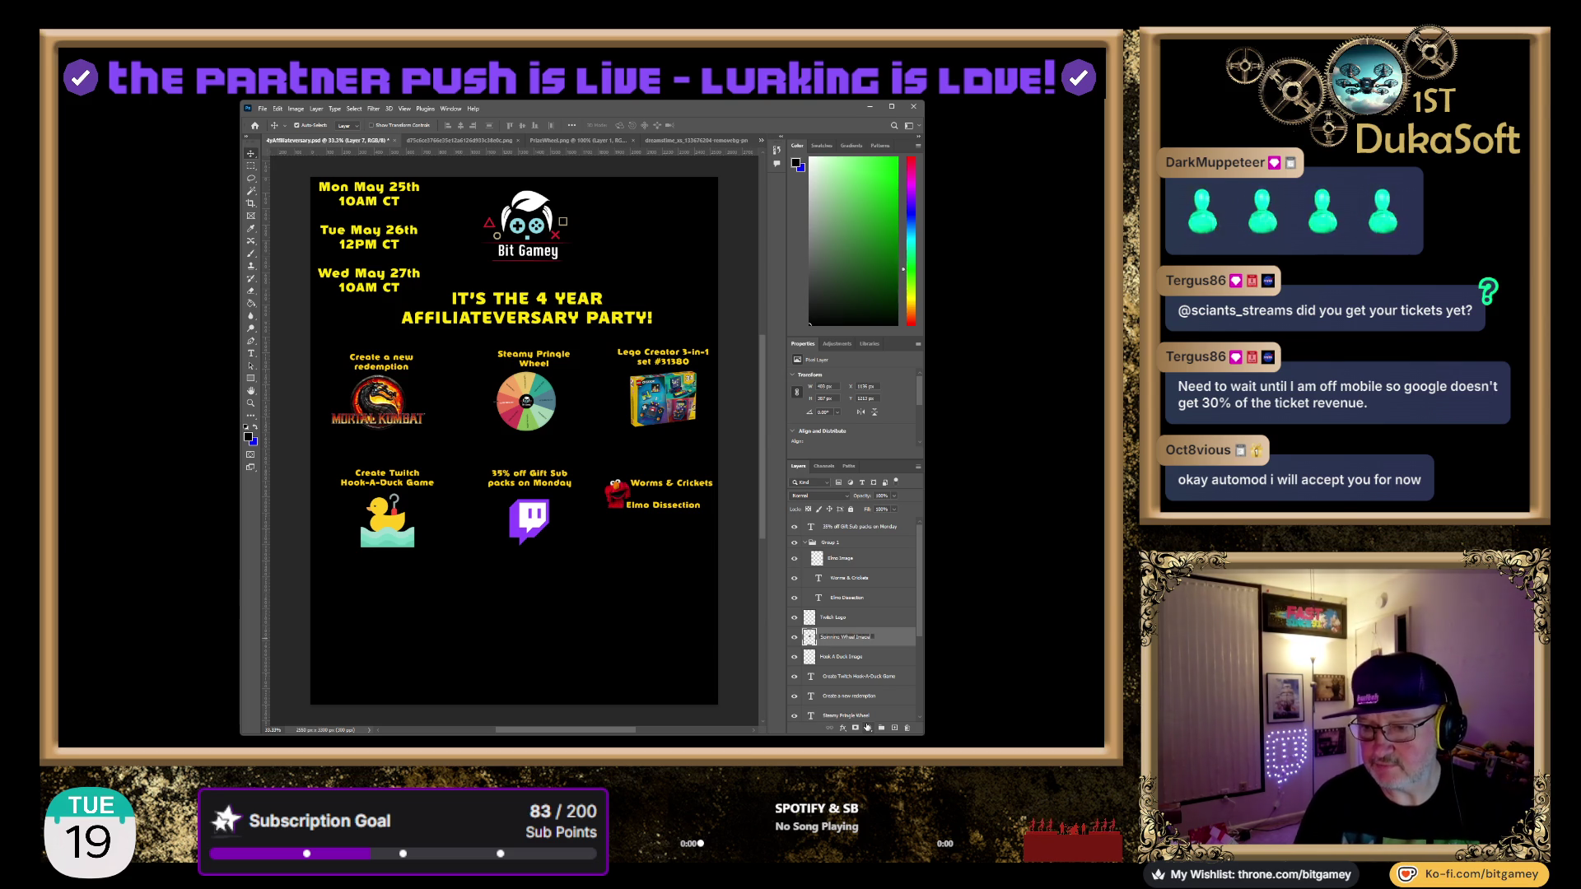
pyautogui.press('Return')
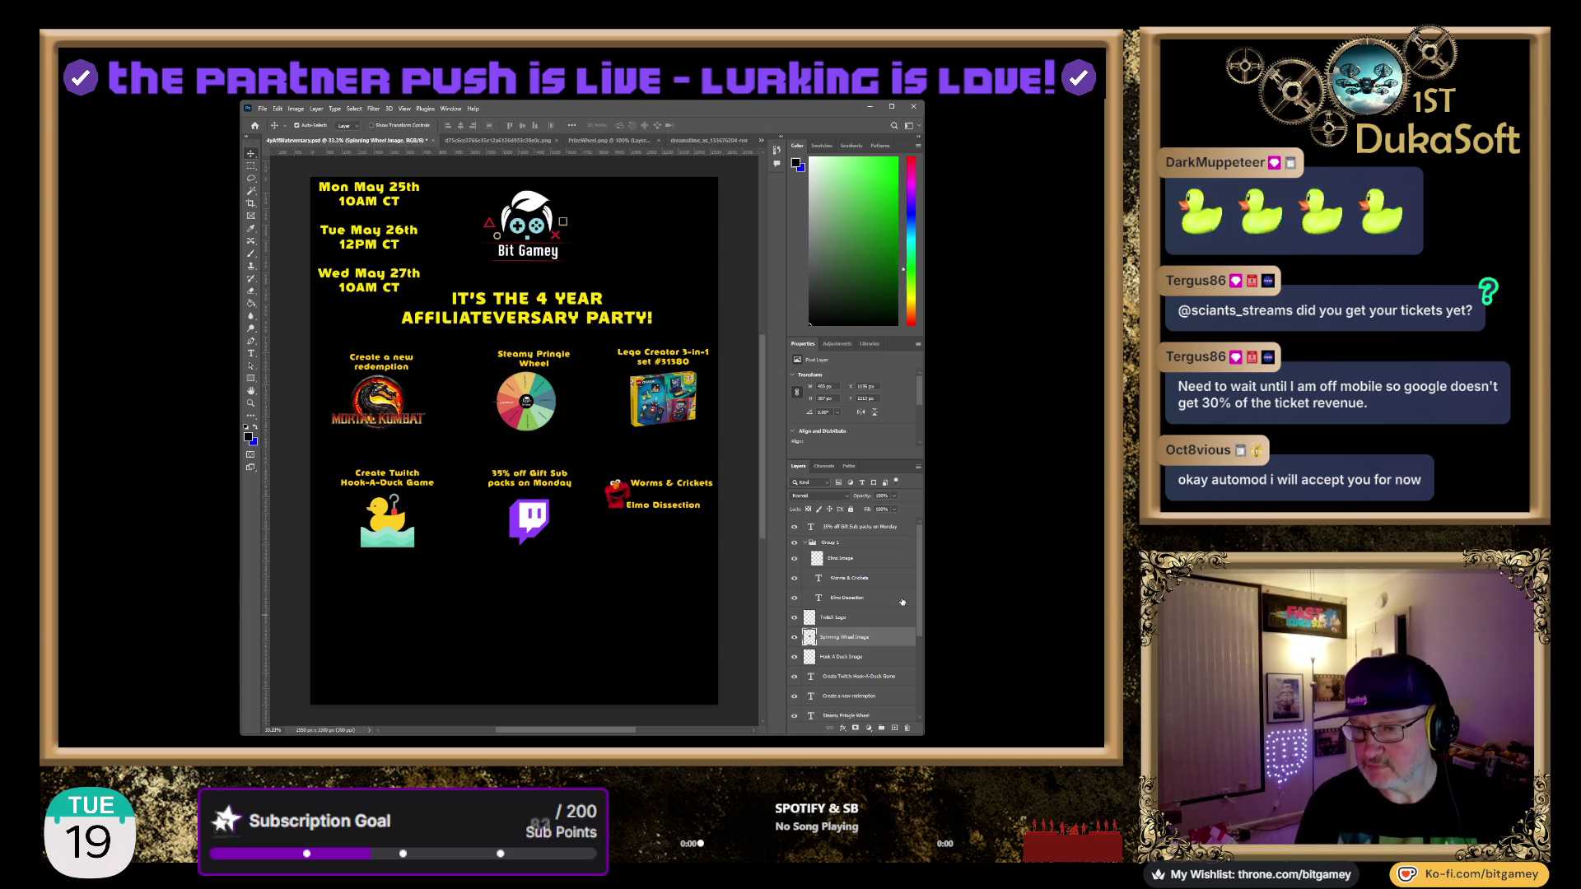
pyautogui.click(806, 543)
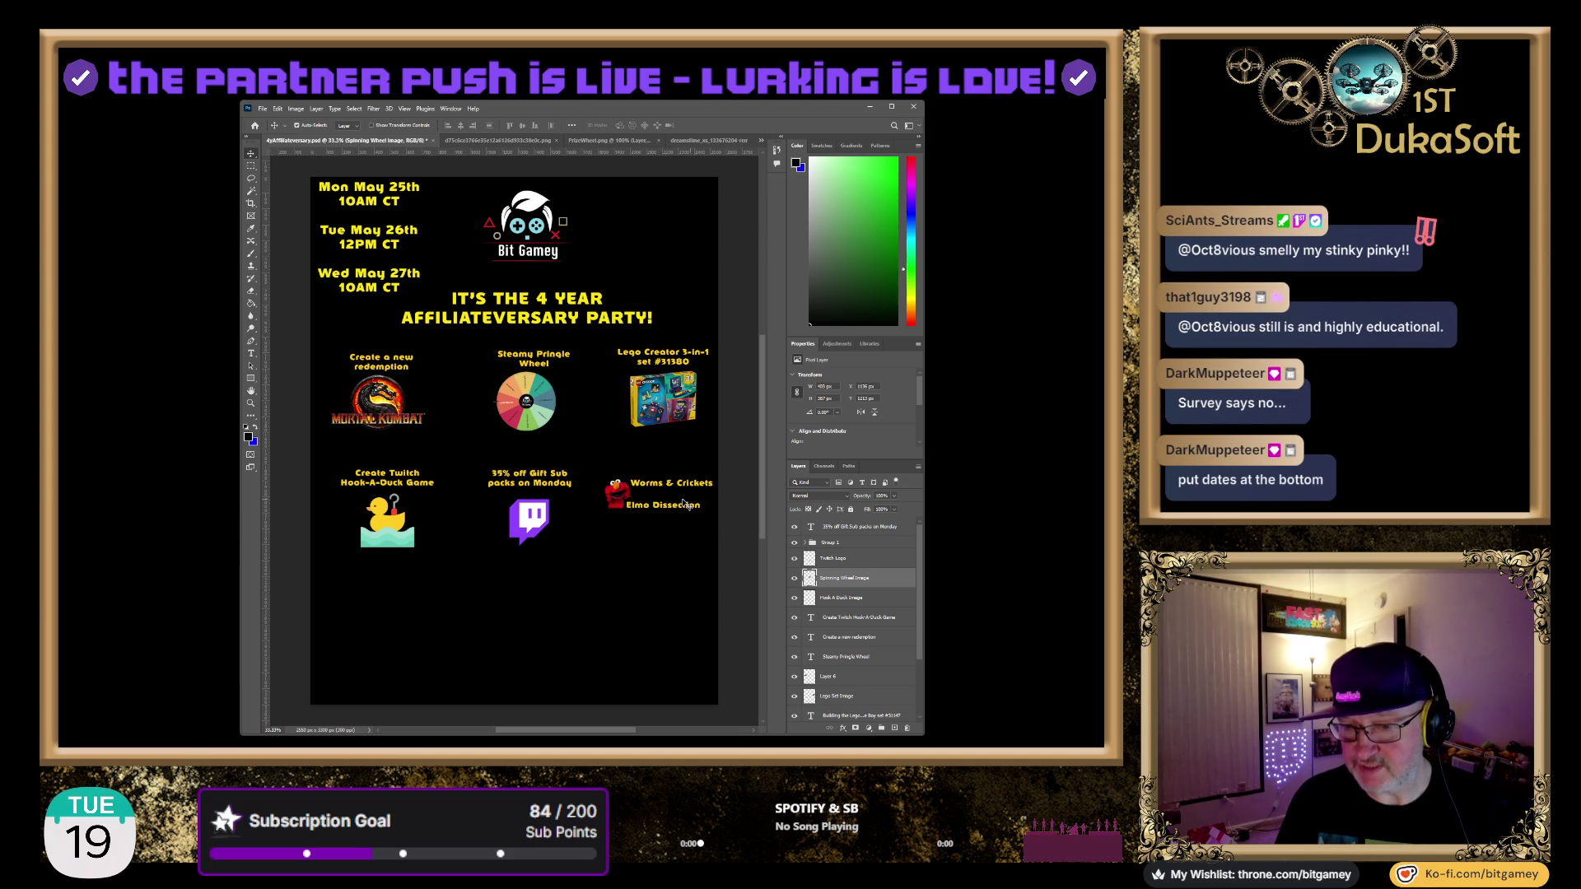
# Raise Elmo Dissection to the heading line, centre the Elmo image, and lower Worms & Crickets beneath it
pyautogui.moveTo(671, 510)
pyautogui.mouseDown()
pyautogui.moveTo(670, 476)
pyautogui.moveTo(653, 547)
pyautogui.mouseUp()
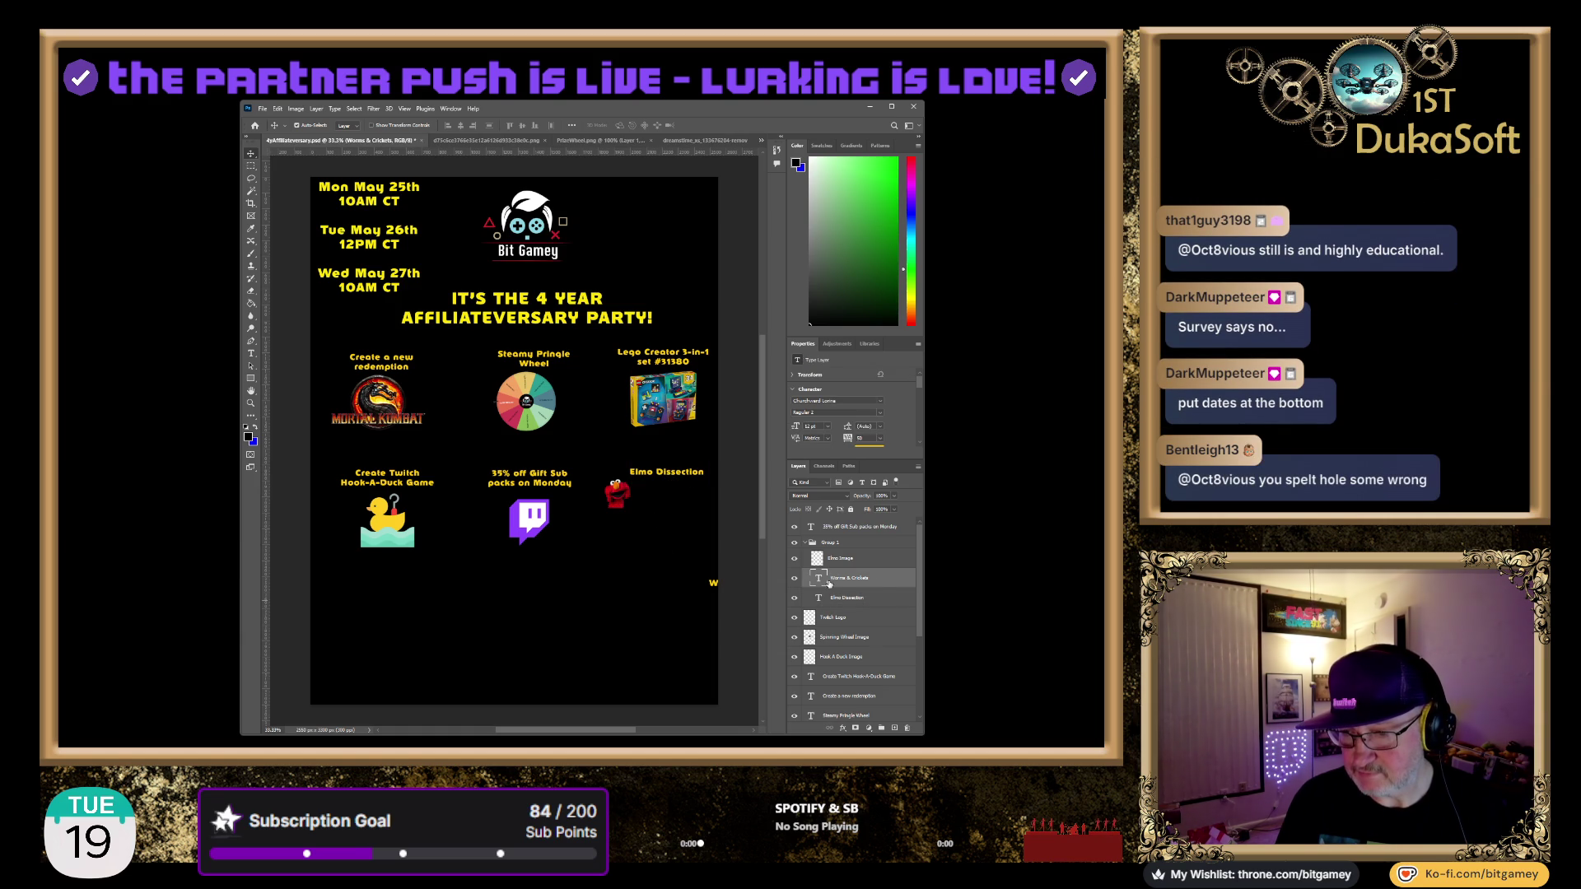
pyautogui.moveTo(731, 584); pyautogui.dragTo(645, 525)
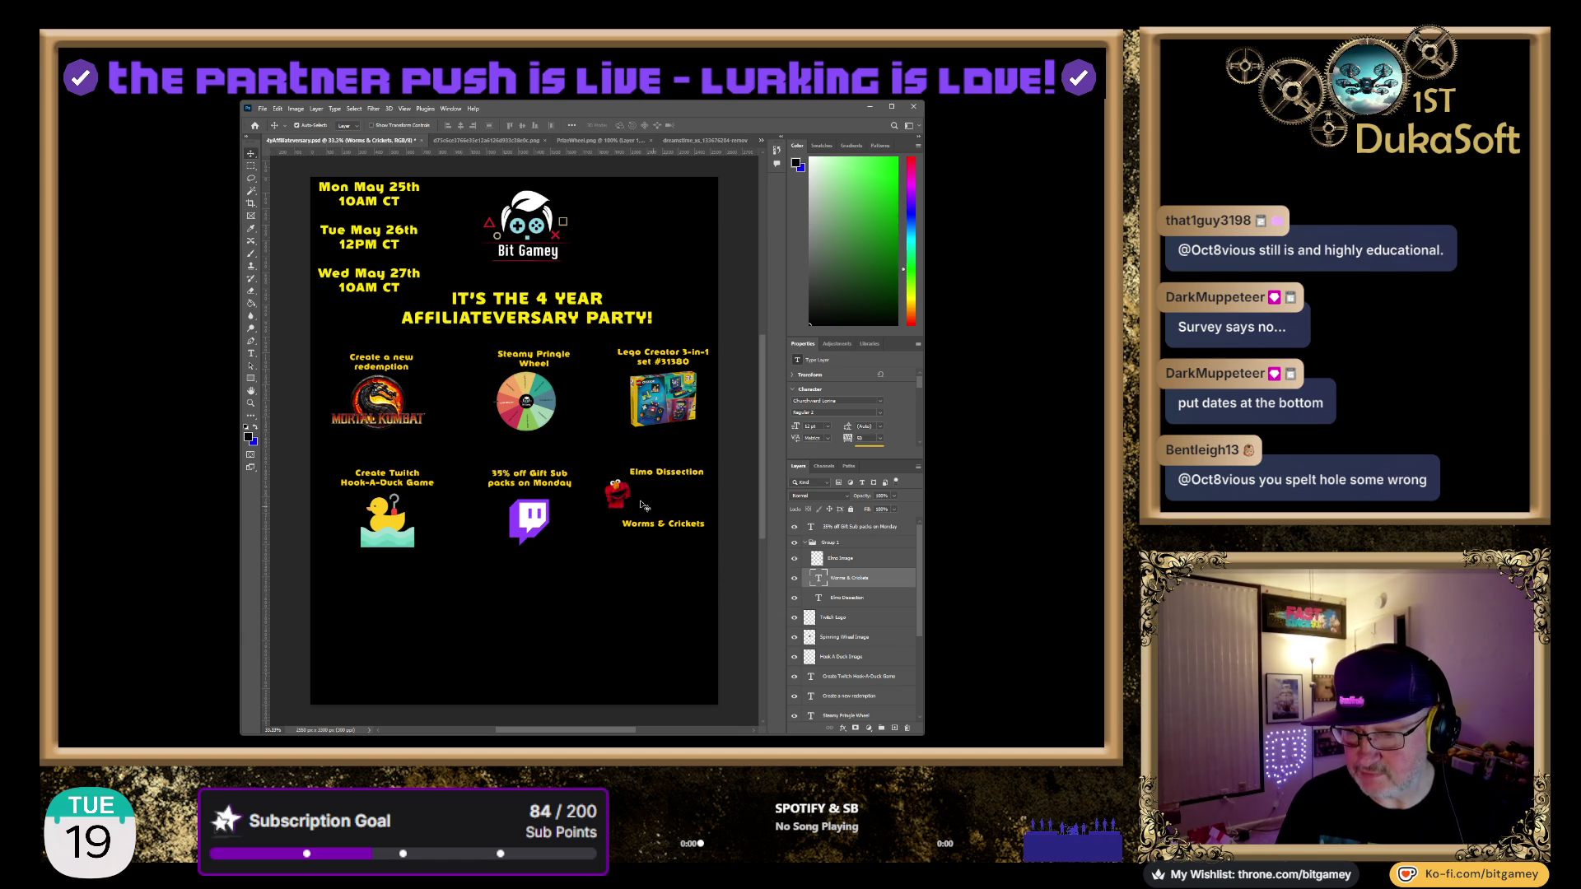
pyautogui.click(615, 495)
pyautogui.moveTo(616, 497); pyautogui.dragTo(659, 502)
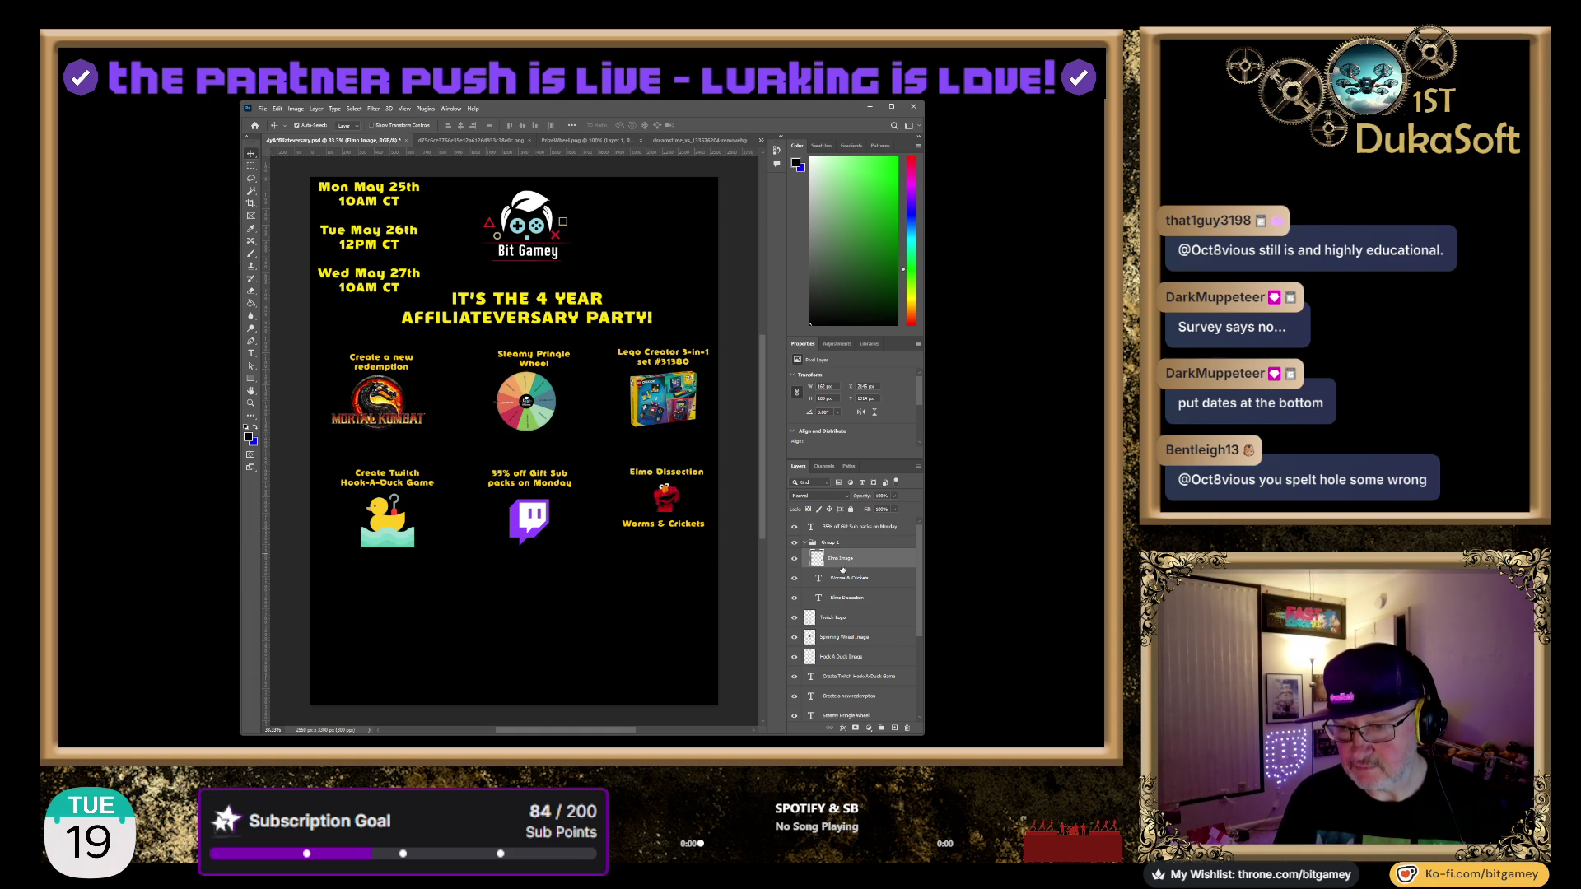
pyautogui.click(688, 531)
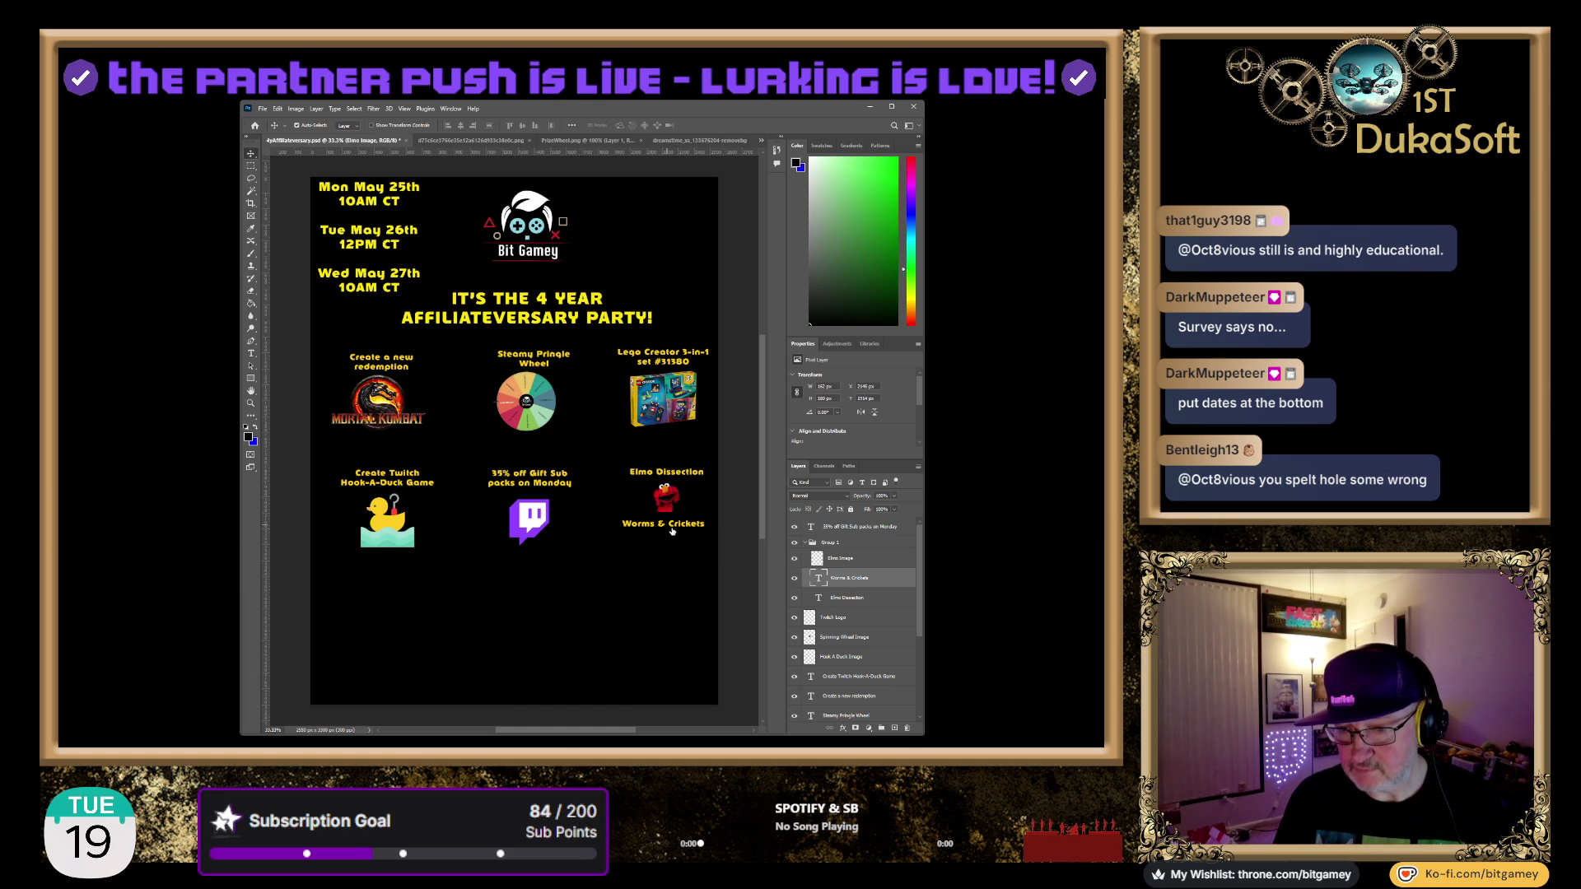
pyautogui.moveTo(689, 531); pyautogui.dragTo(669, 544)
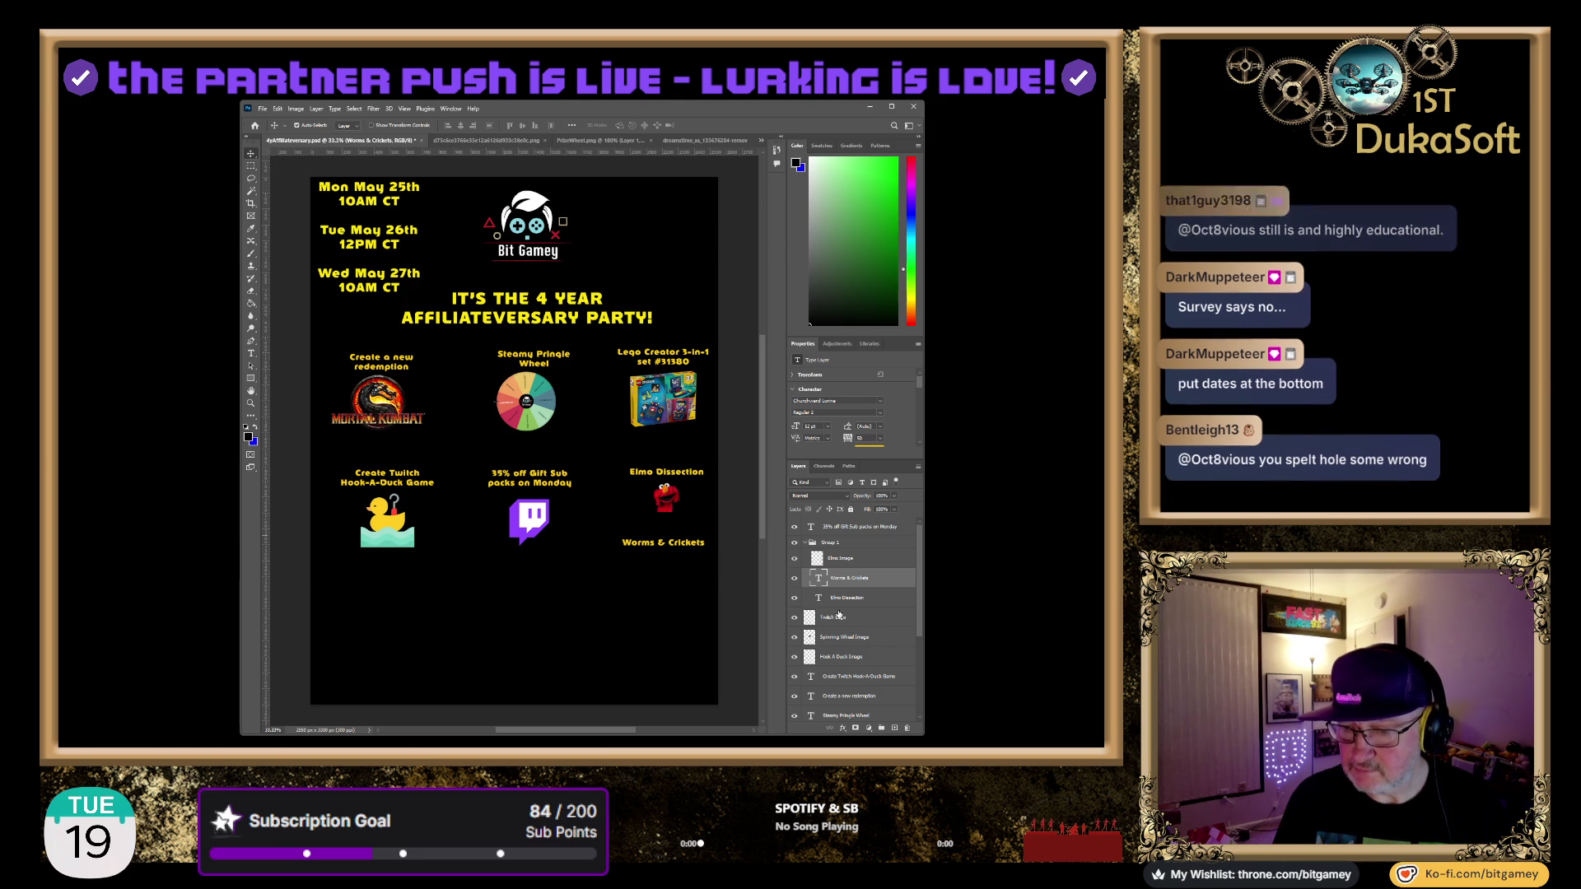
pyautogui.click(840, 560)
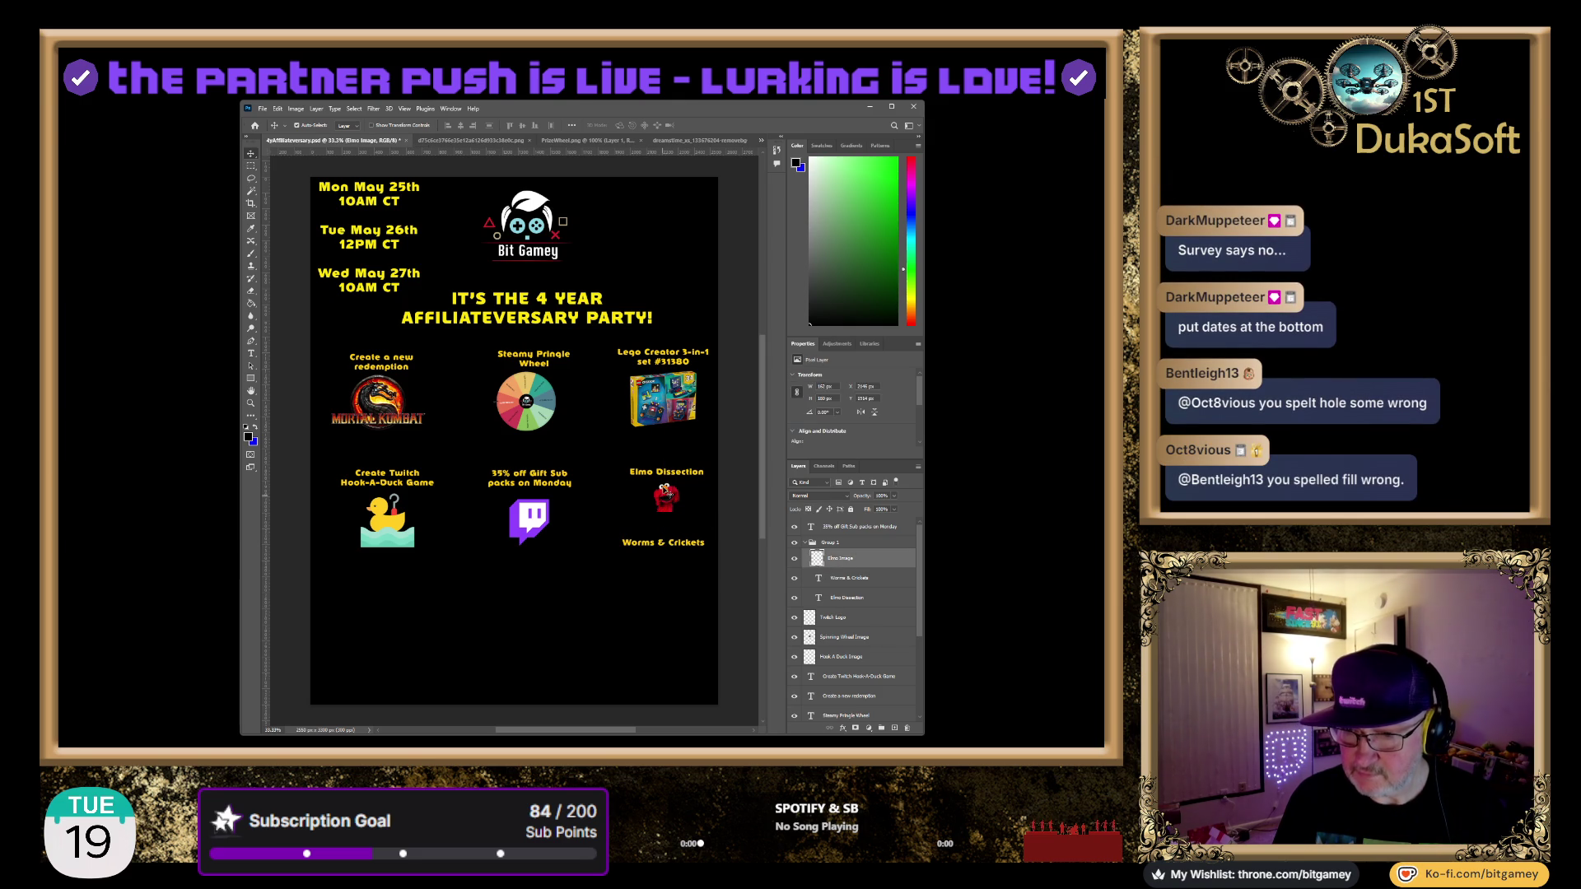
# Enlarge the Elmo image slightly, then collapse Group 1 and select the stream date layer
pyautogui.hotkey('ctrl', 't')
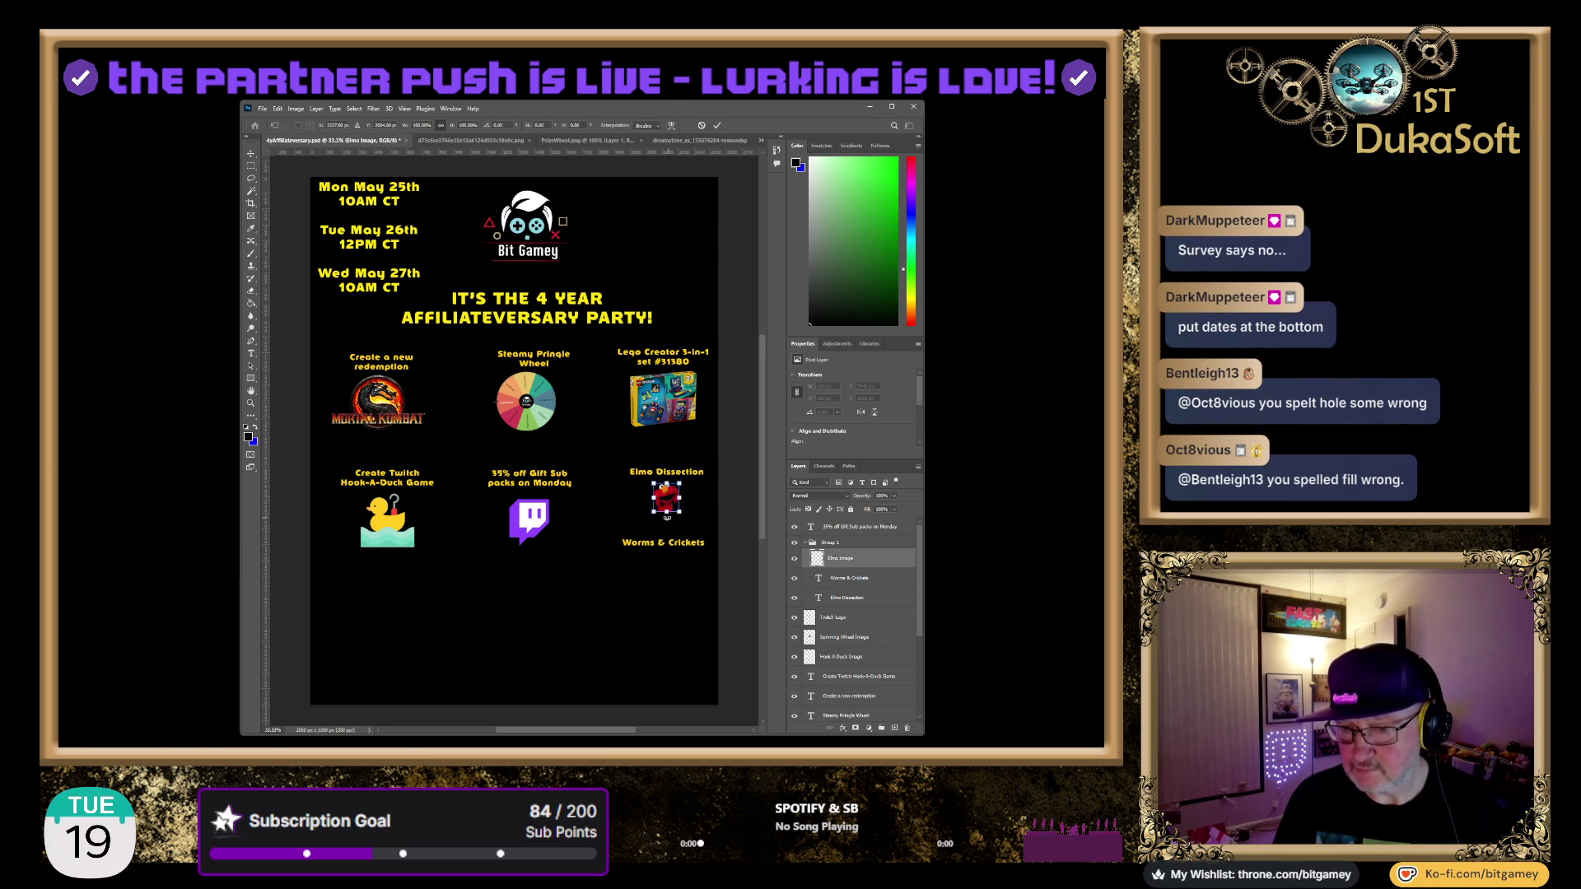
pyautogui.moveTo(656, 516)
pyautogui.mouseDown()
pyautogui.moveTo(639, 536)
pyautogui.moveTo(663, 508)
pyautogui.mouseUp()
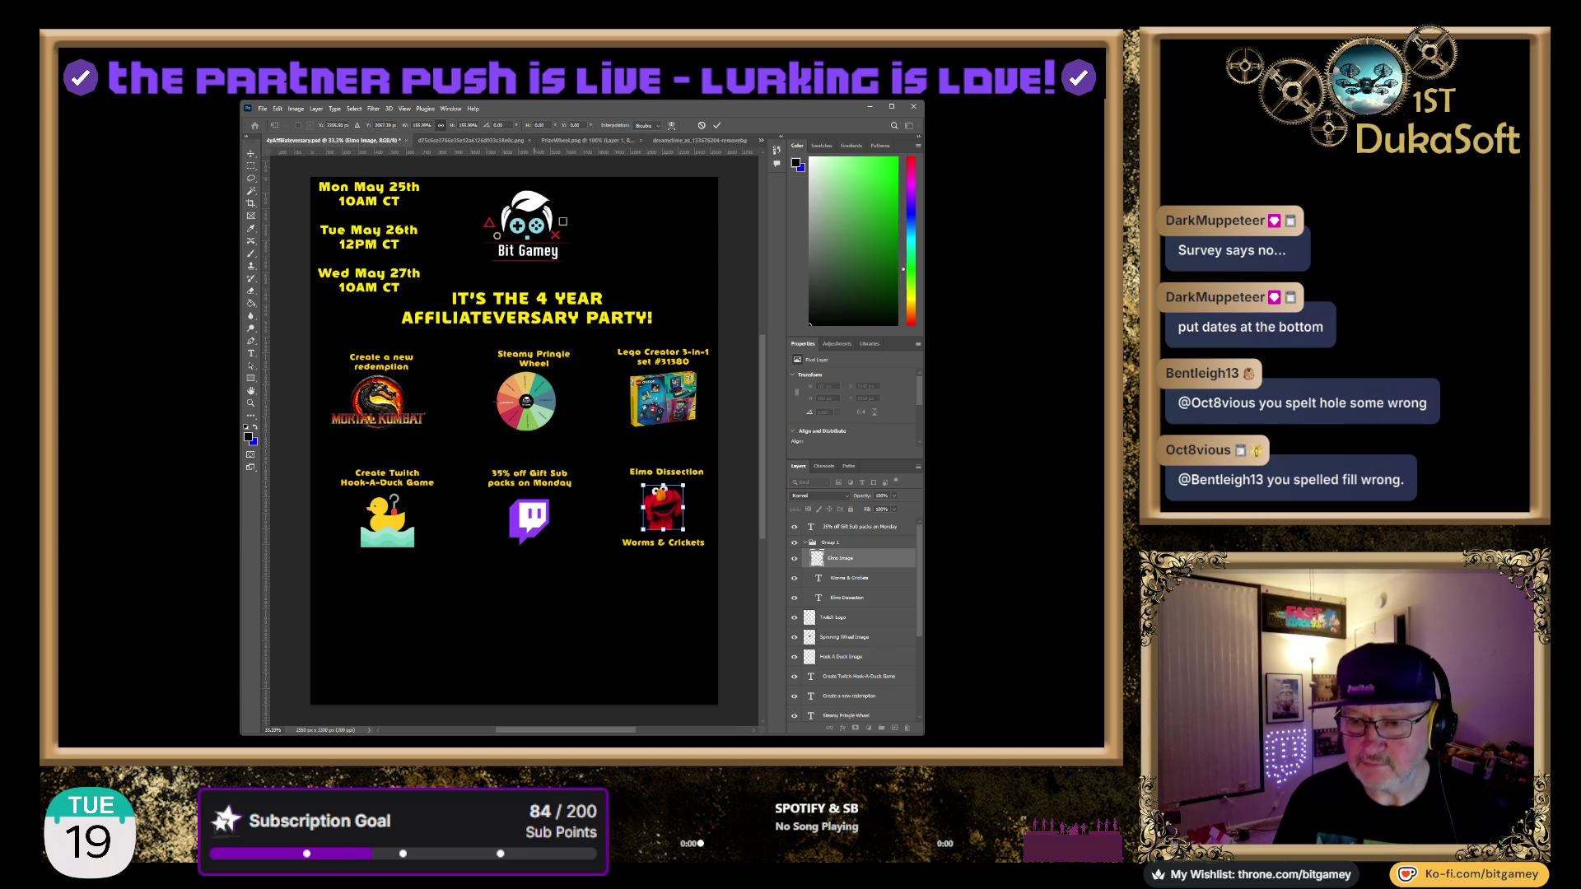
pyautogui.press('Return')
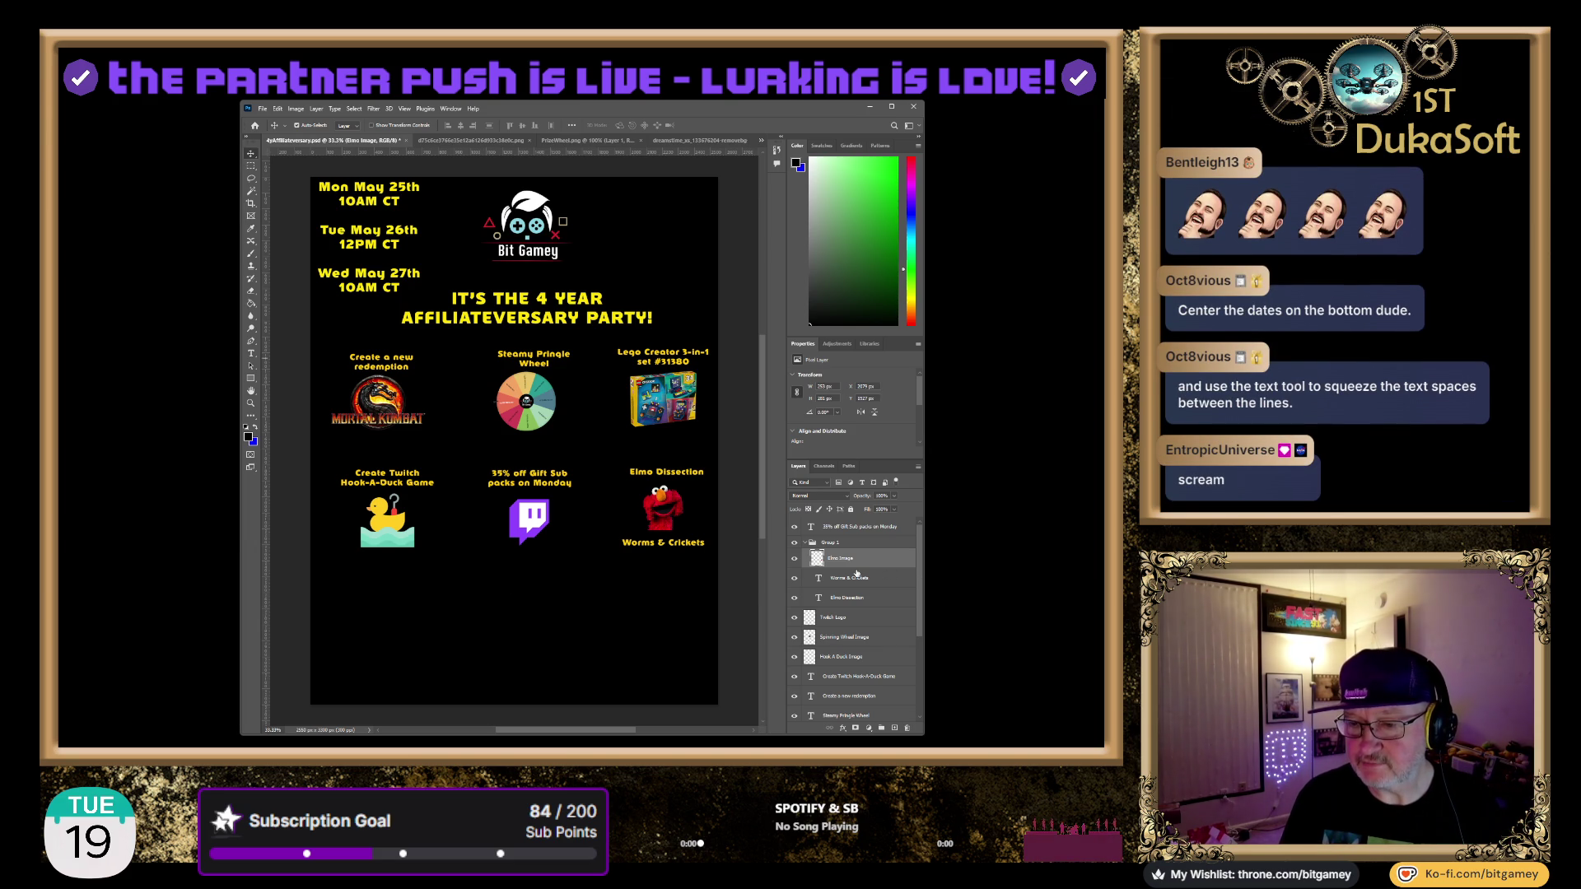
pyautogui.click(805, 542)
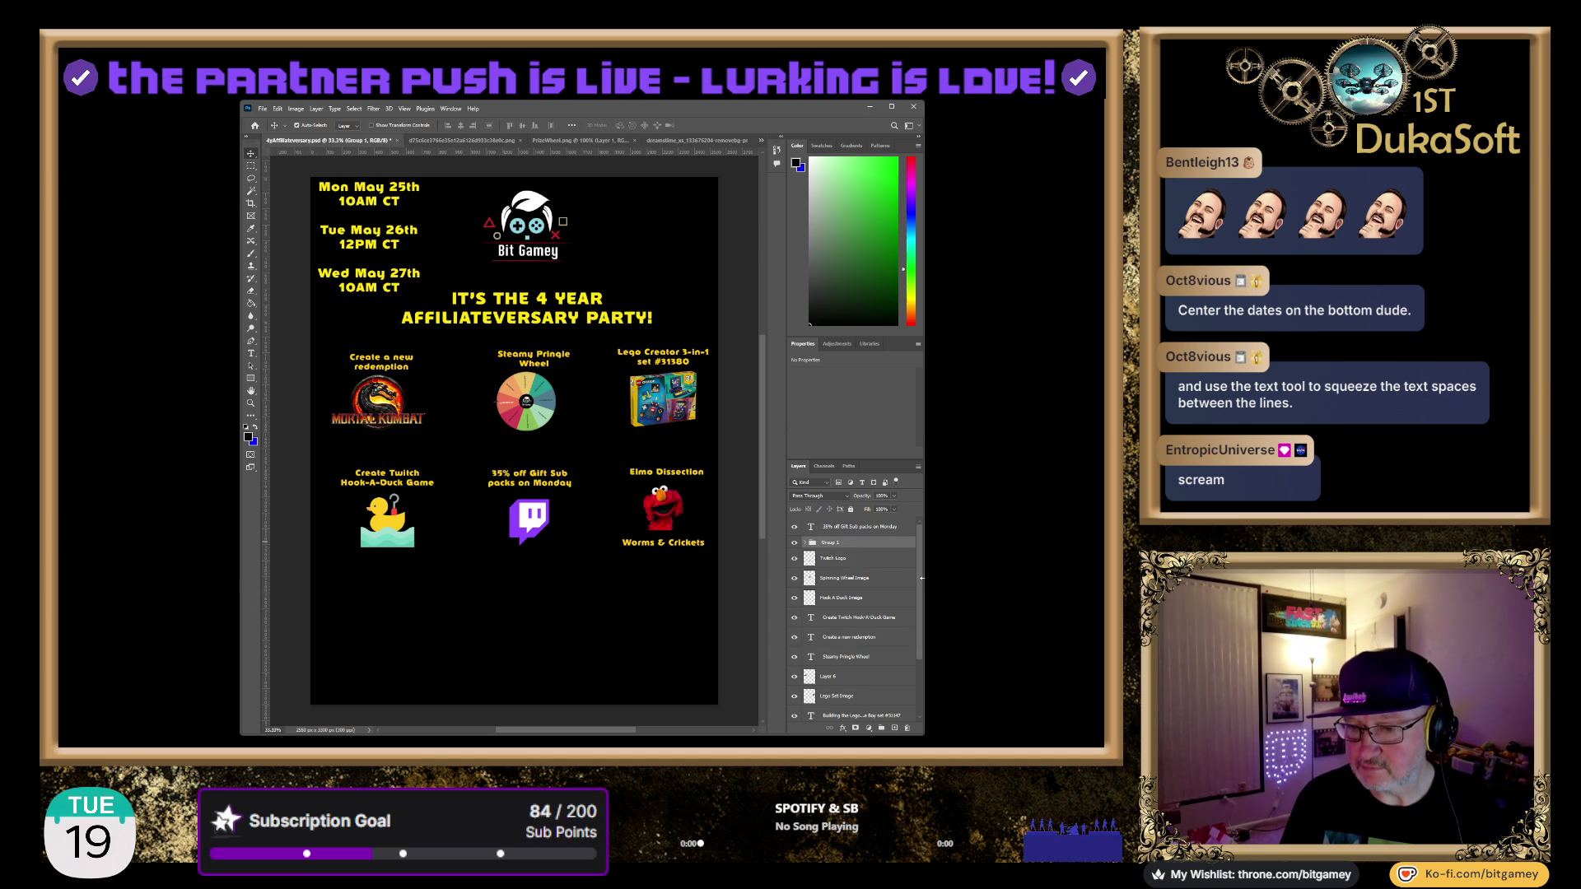
pyautogui.click(380, 203)
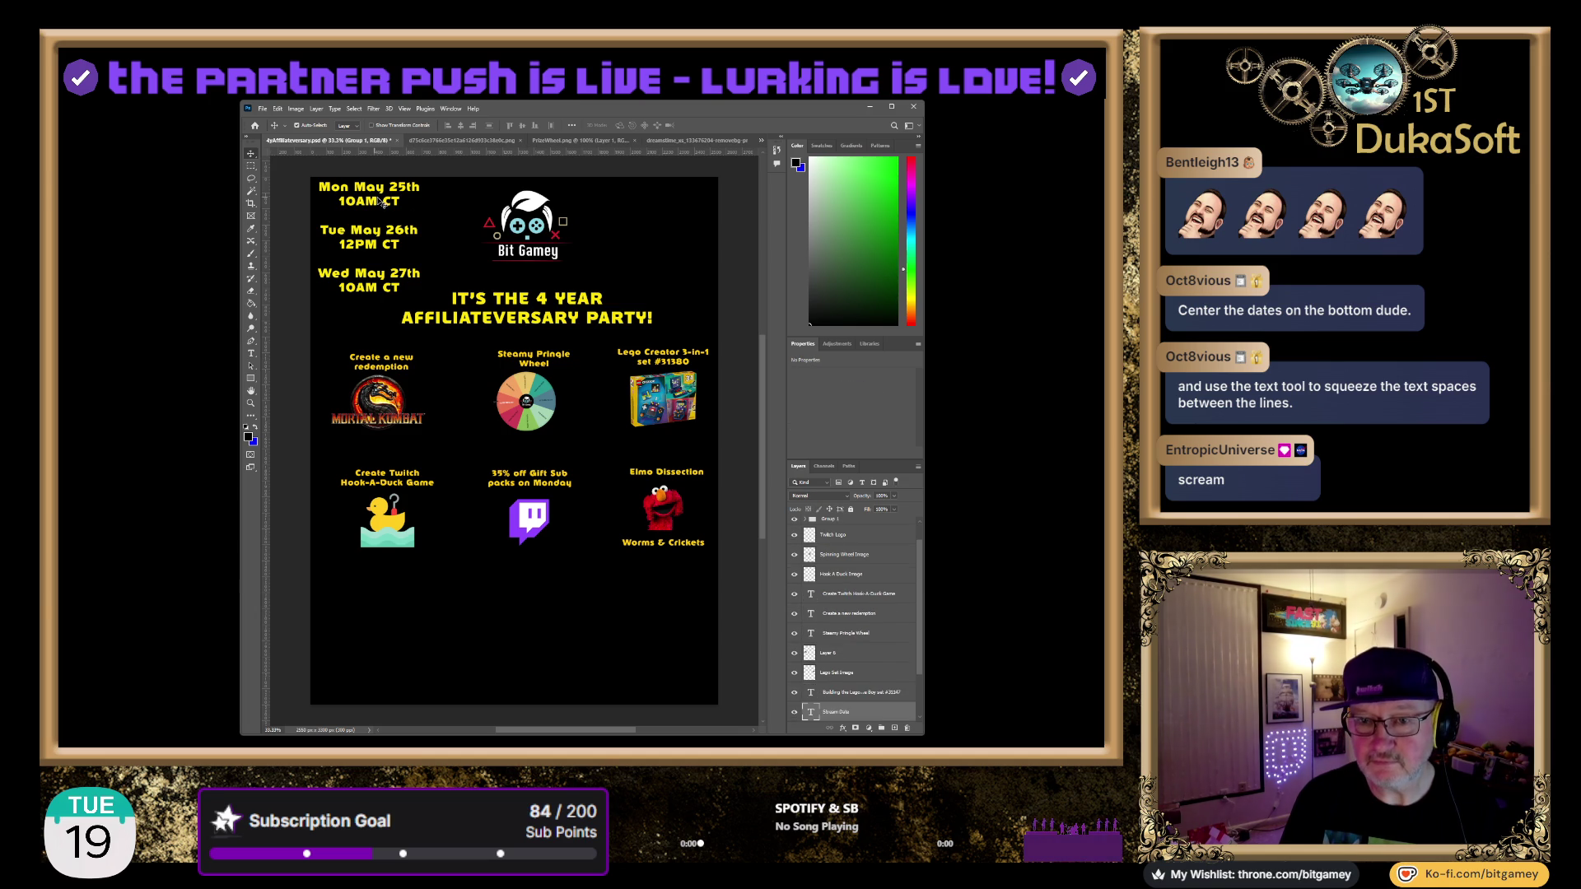
# Move the three date blocks to the bottom-left and rename their layer 'Monday'
pyautogui.scroll(-3, 893, 573)
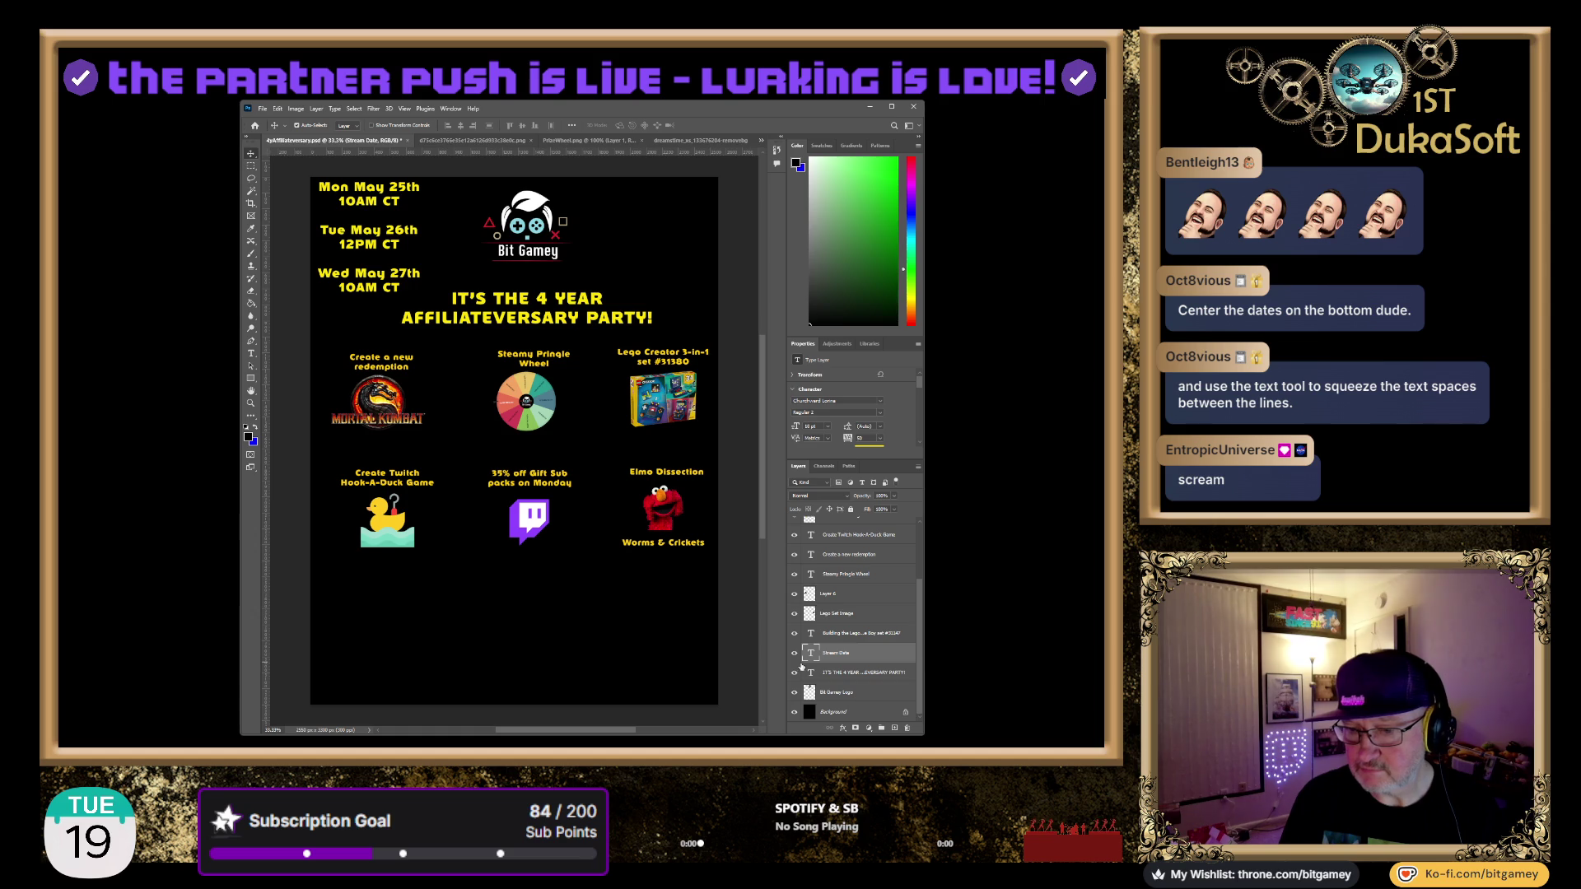
pyautogui.moveTo(361, 206); pyautogui.dragTo(360, 589)
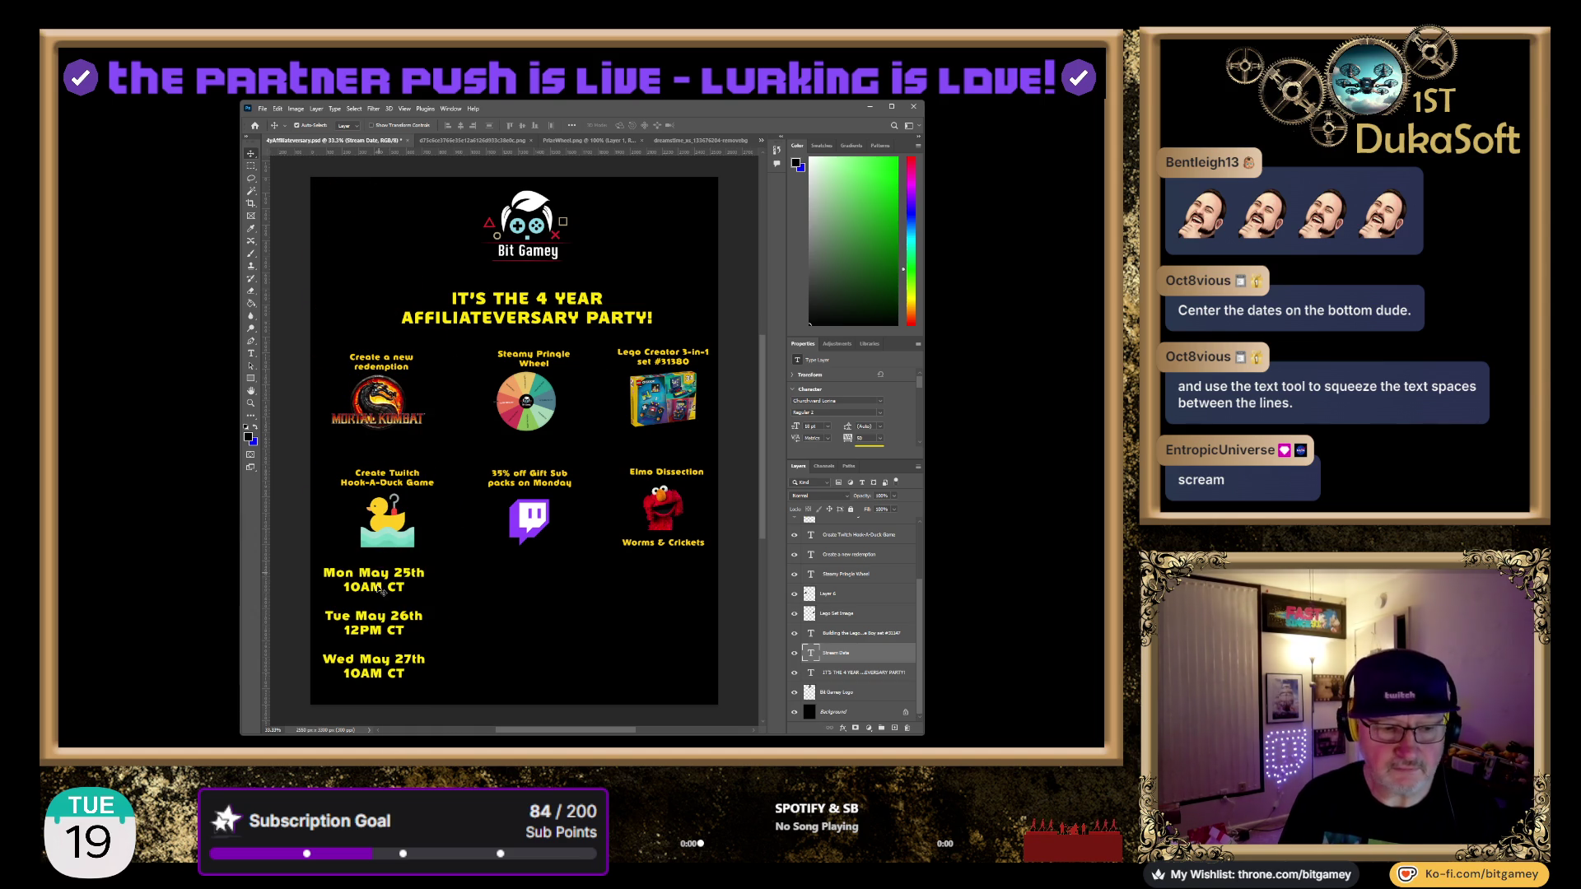
pyautogui.doubleClick(842, 653)
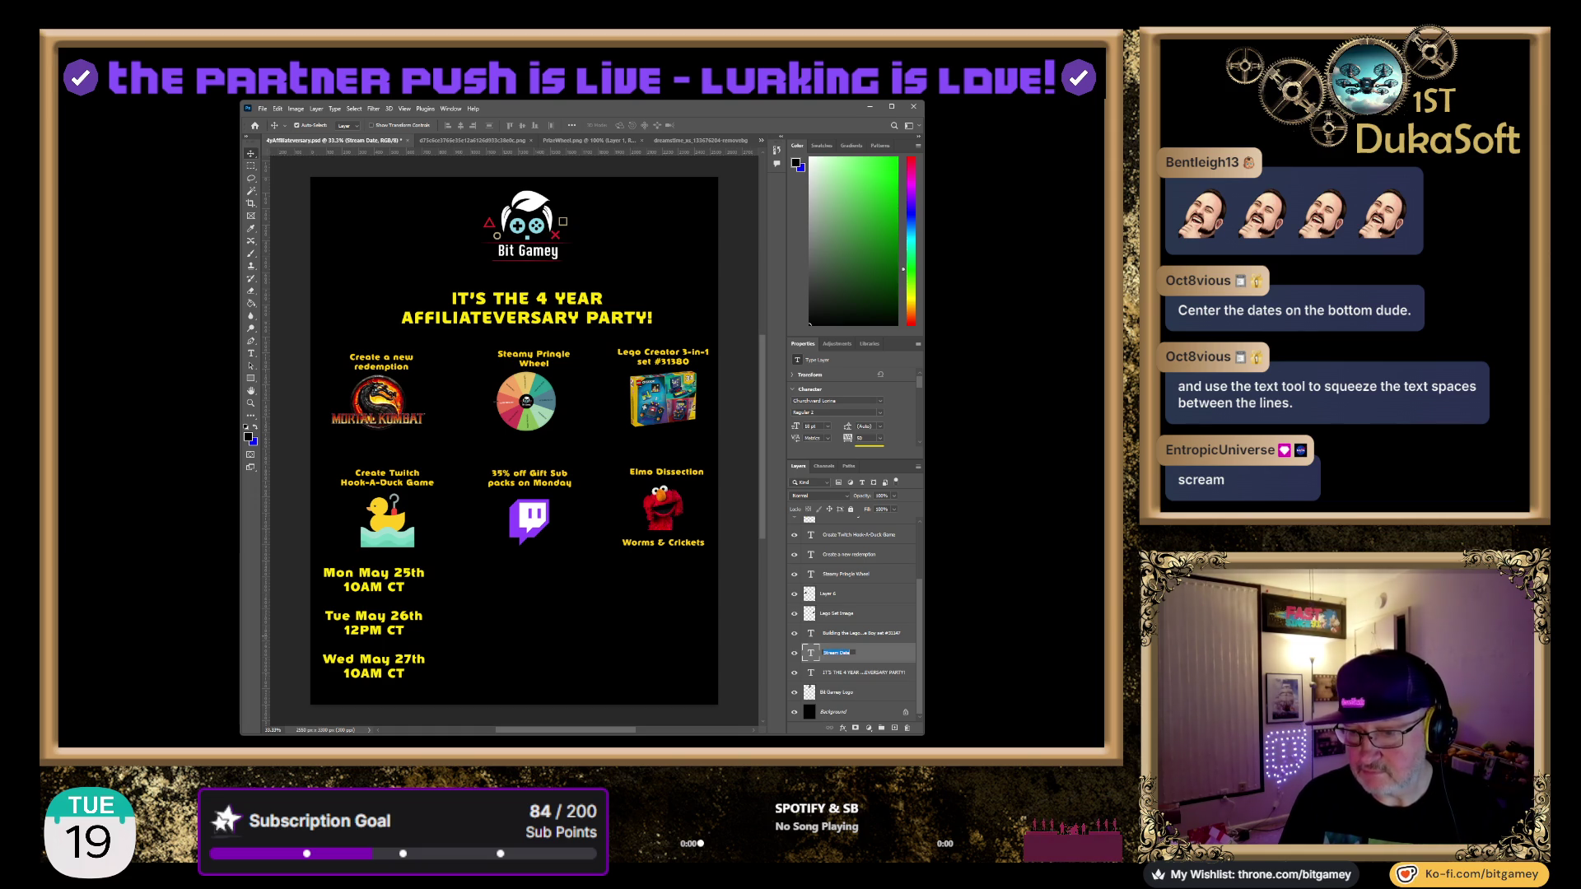
pyautogui.write('Monday')
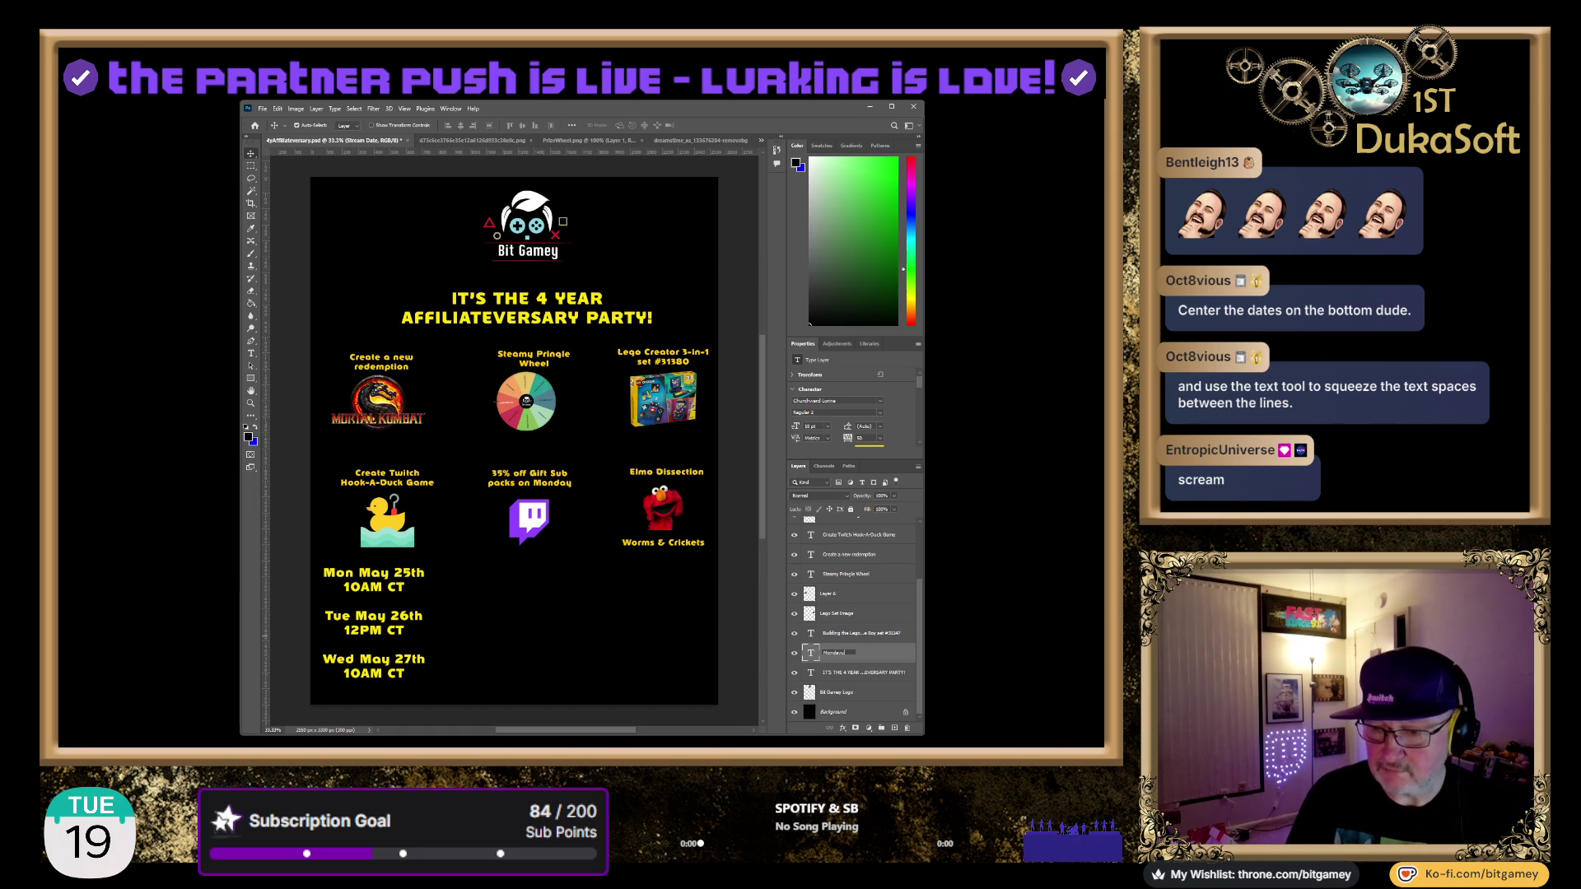
pyautogui.press('Return')
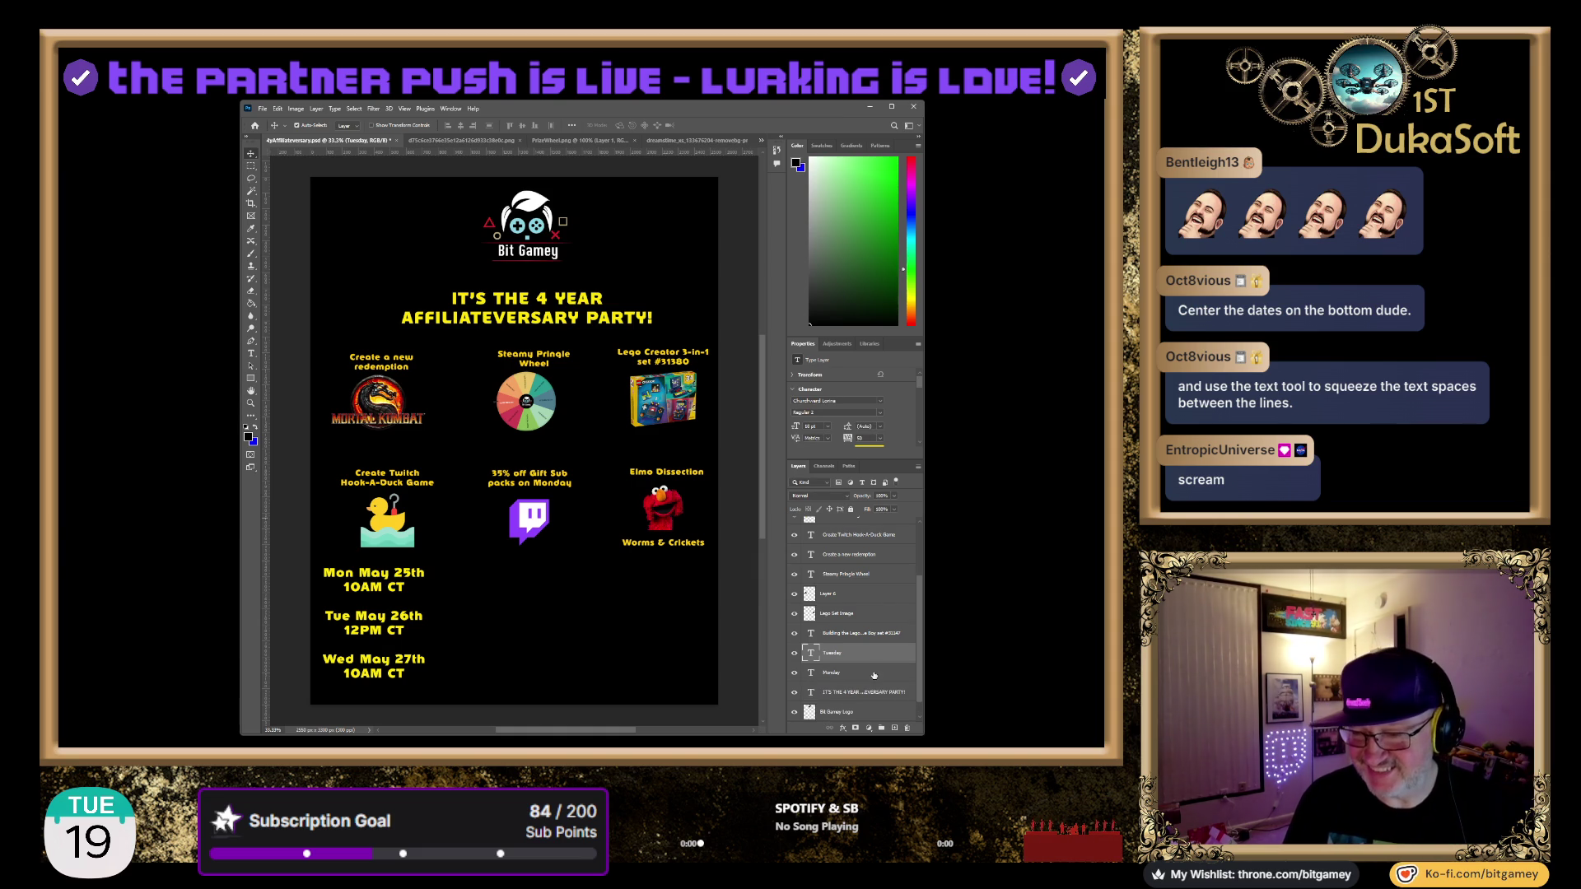
pyautogui.scroll(-1, 859, 696)
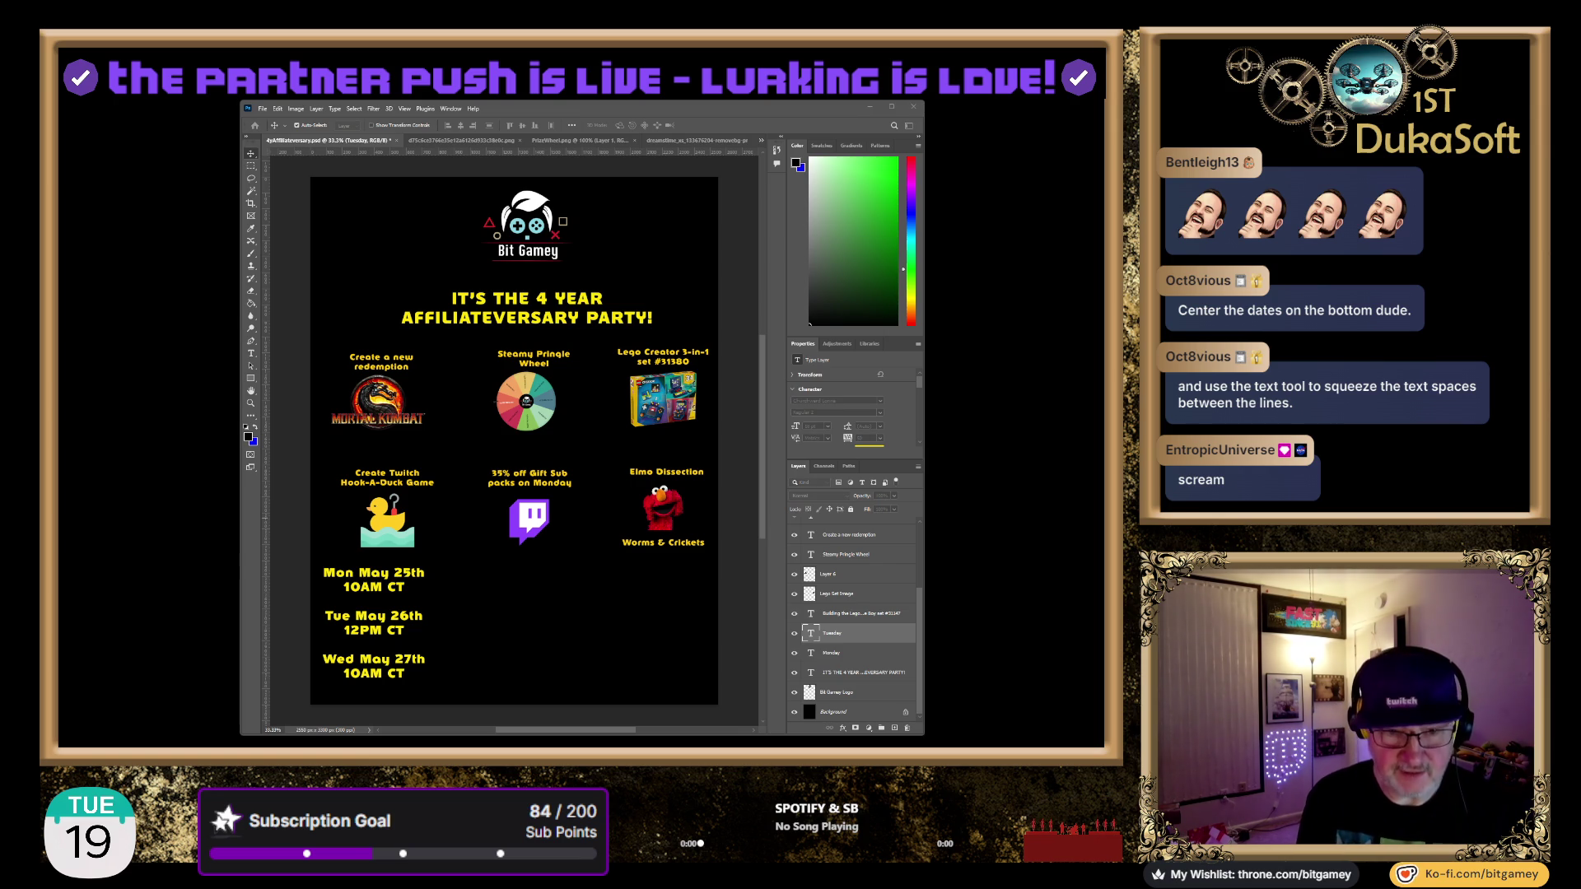
# Trim the Wednesday date layer down to only the Wednesday date and shrink its text box
pyautogui.click(374, 665)
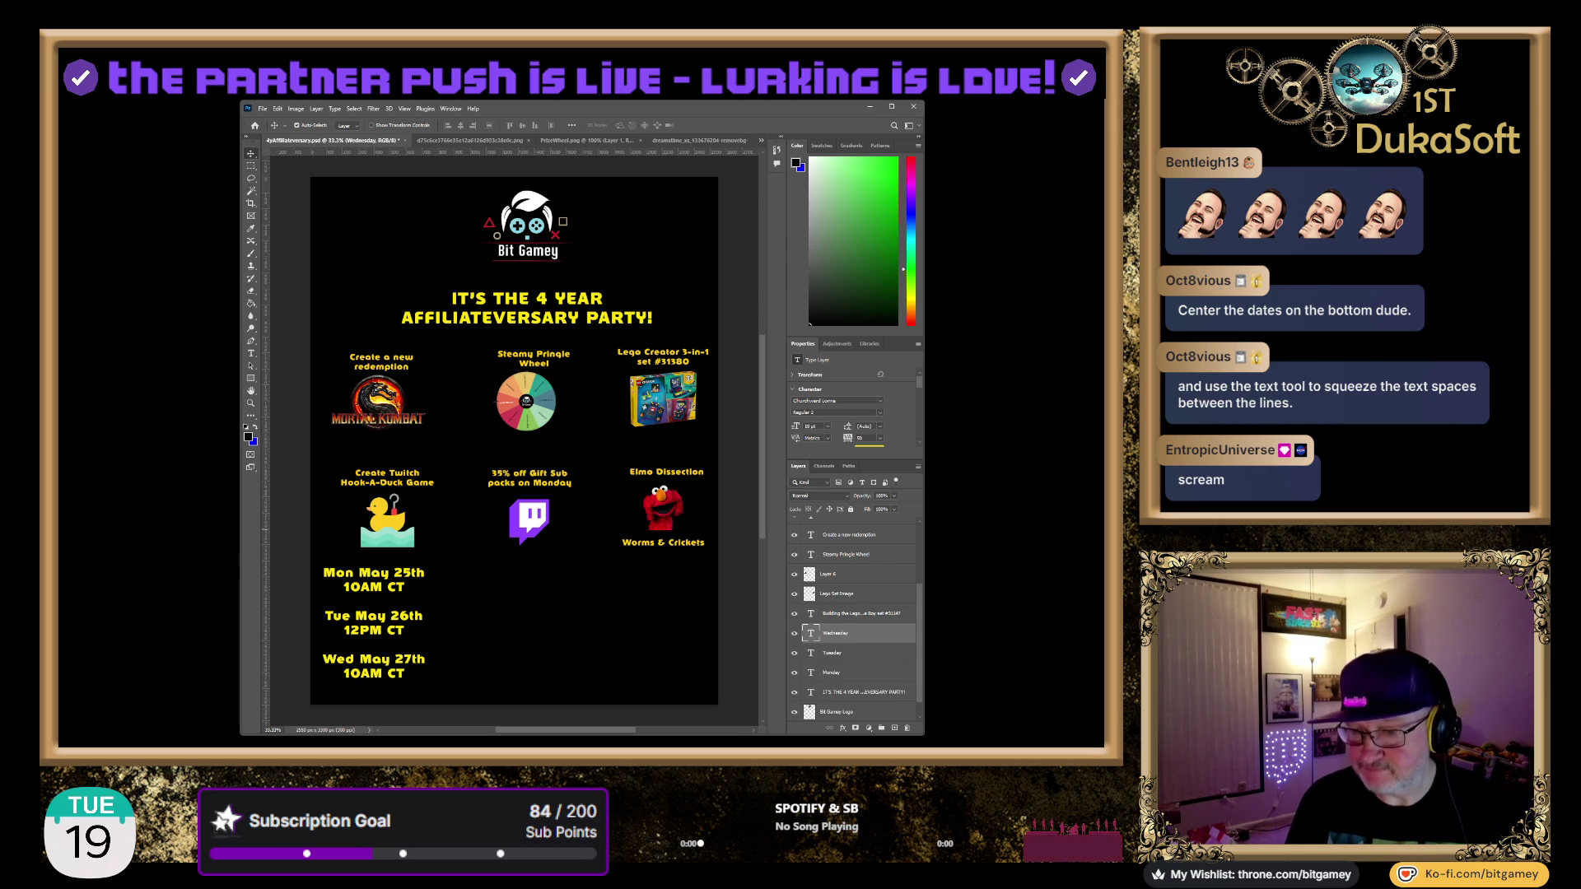
pyautogui.doubleClick(809, 633)
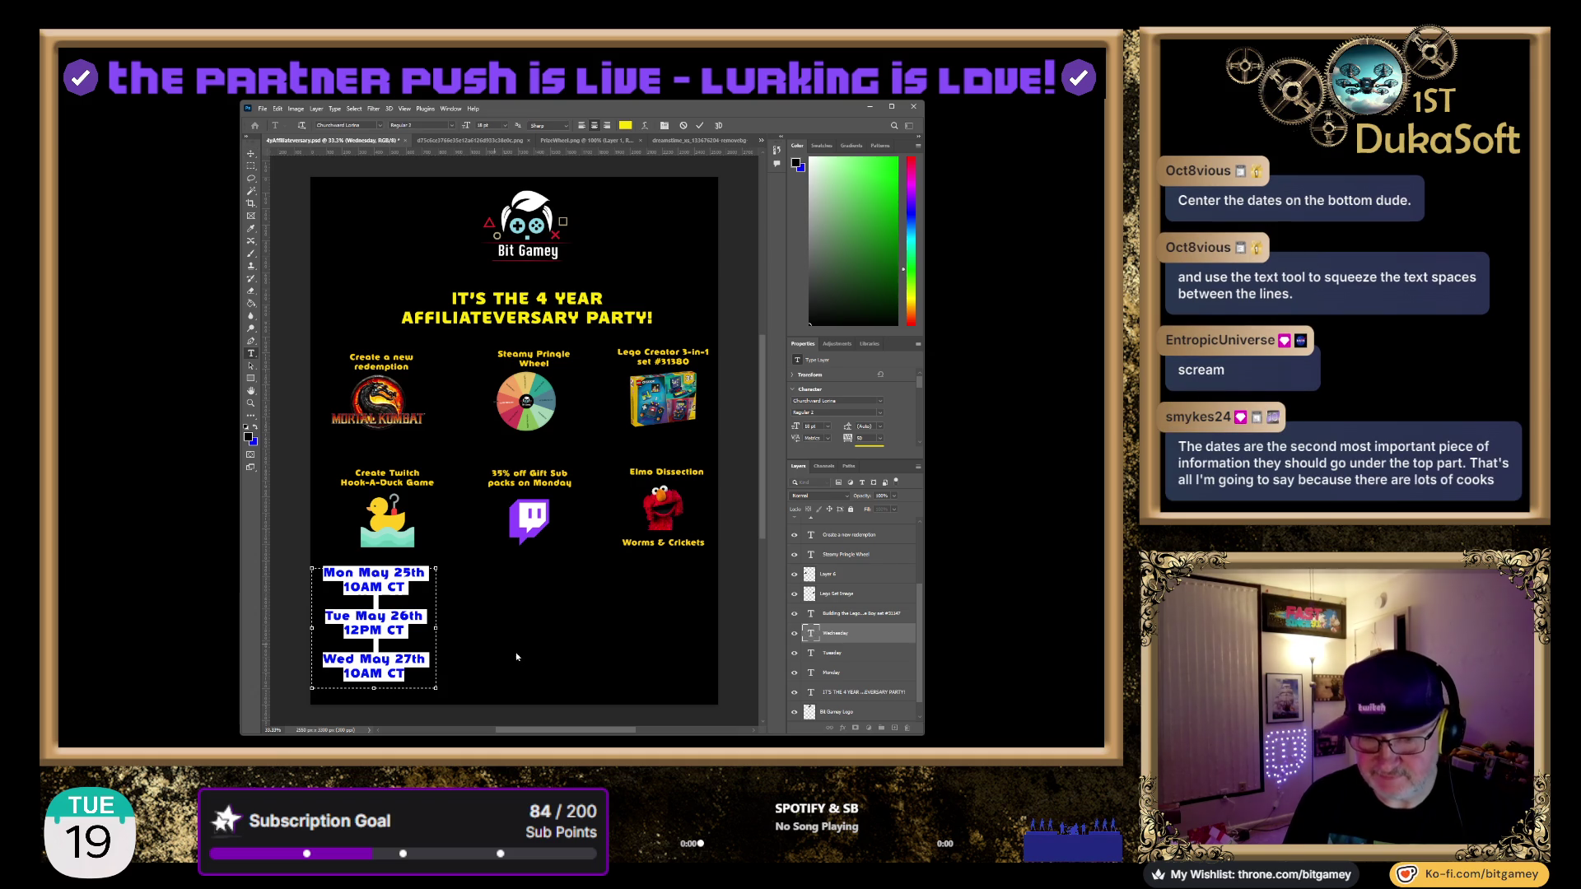
pyautogui.moveTo(399, 644)
pyautogui.mouseDown()
pyautogui.moveTo(370, 630)
pyautogui.moveTo(363, 573)
pyautogui.mouseUp()
pyautogui.hotkey('ctrl', 'v')
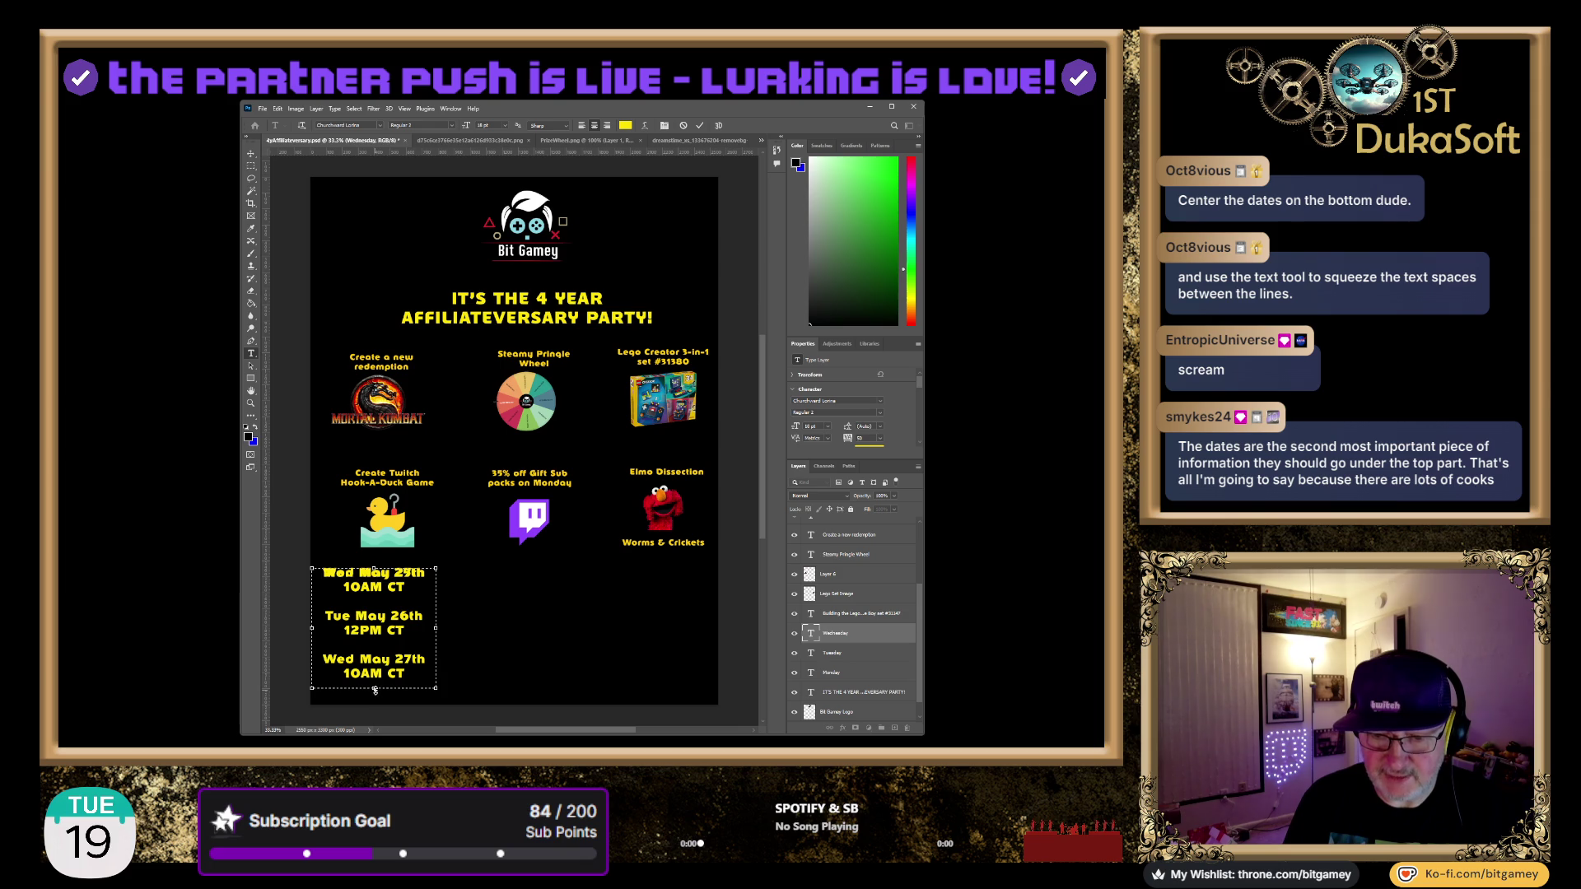
pyautogui.moveTo(375, 677)
pyautogui.mouseDown()
pyautogui.moveTo(375, 560)
pyautogui.moveTo(653, 558)
pyautogui.mouseUp()
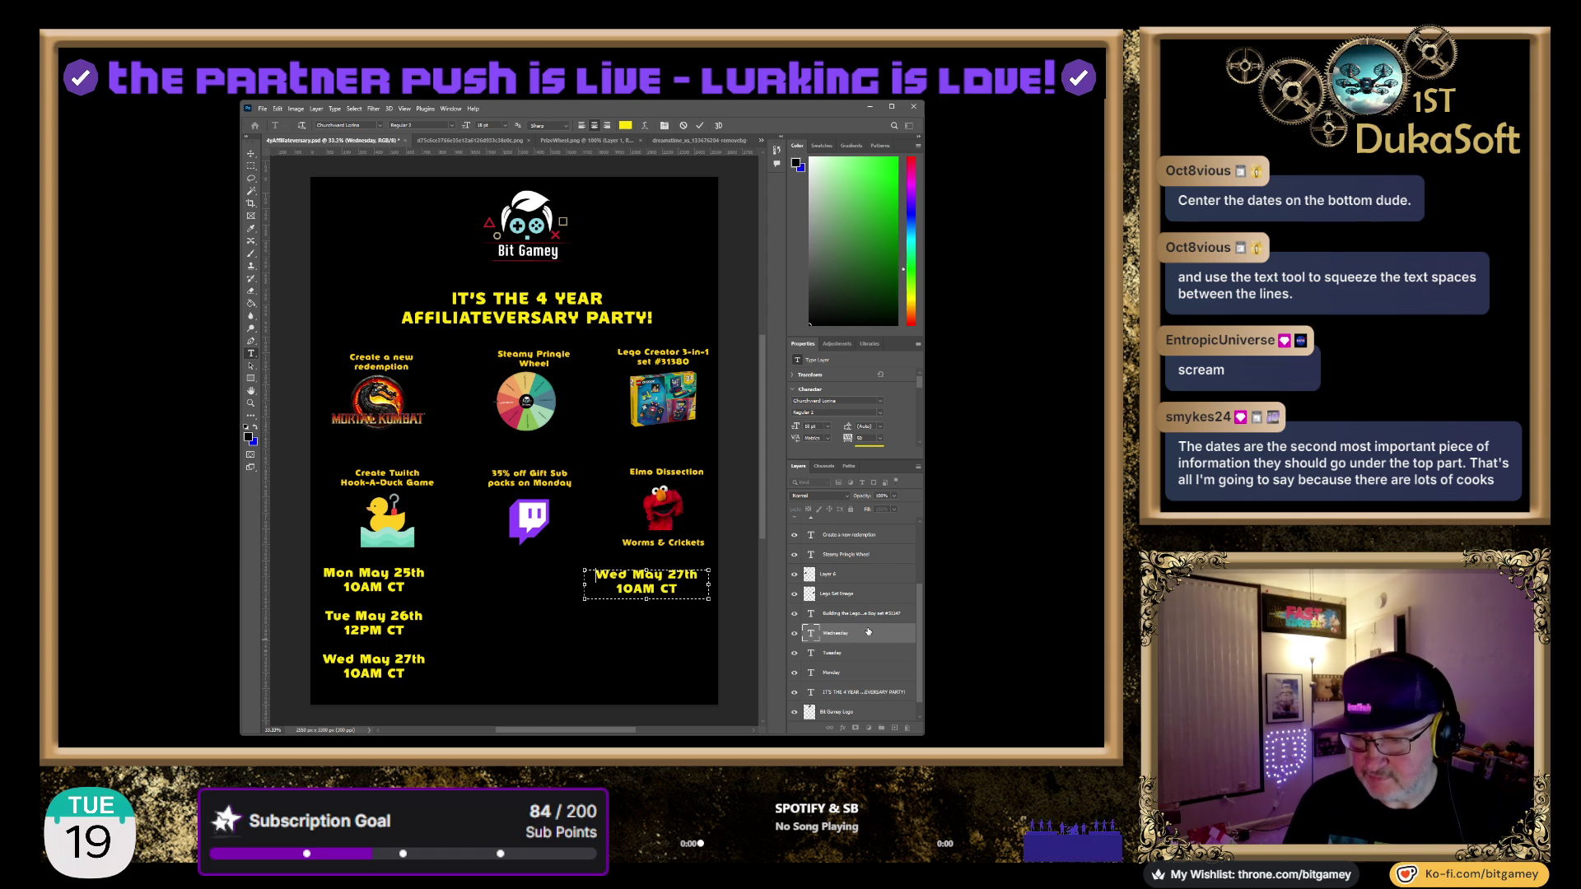
# Trim the Tuesday copy to its own date lines and move it under the Twitch icon
pyautogui.doubleClick(811, 654)
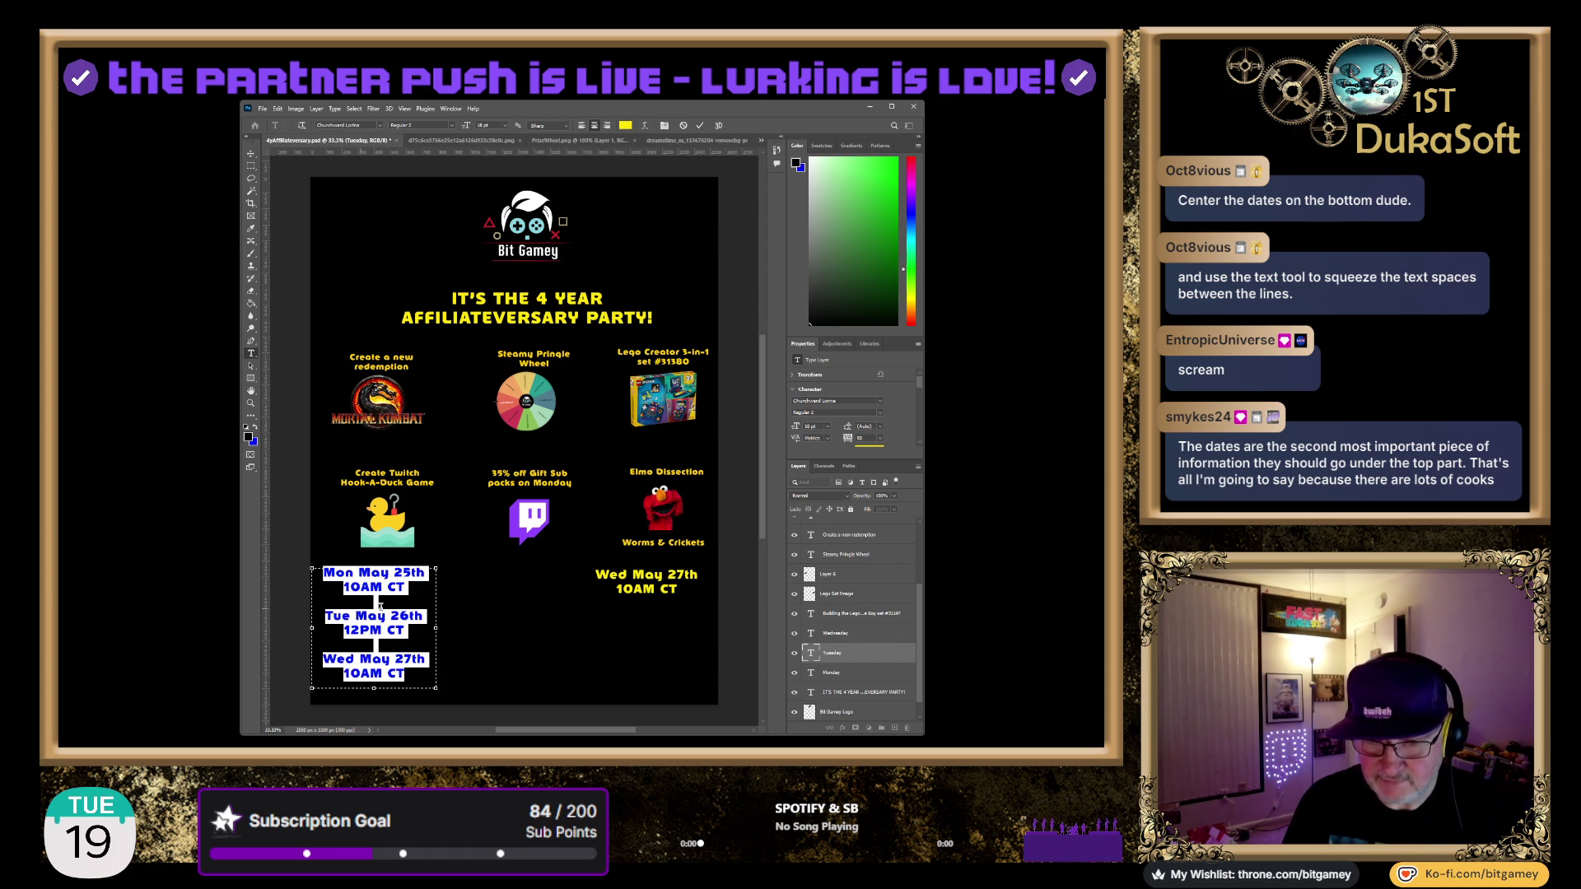
pyautogui.click(329, 612)
pyautogui.hotkey('shift', 'Up')
pyautogui.hotkey('shift', 'Up')
pyautogui.hotkey('shift', 'Up')
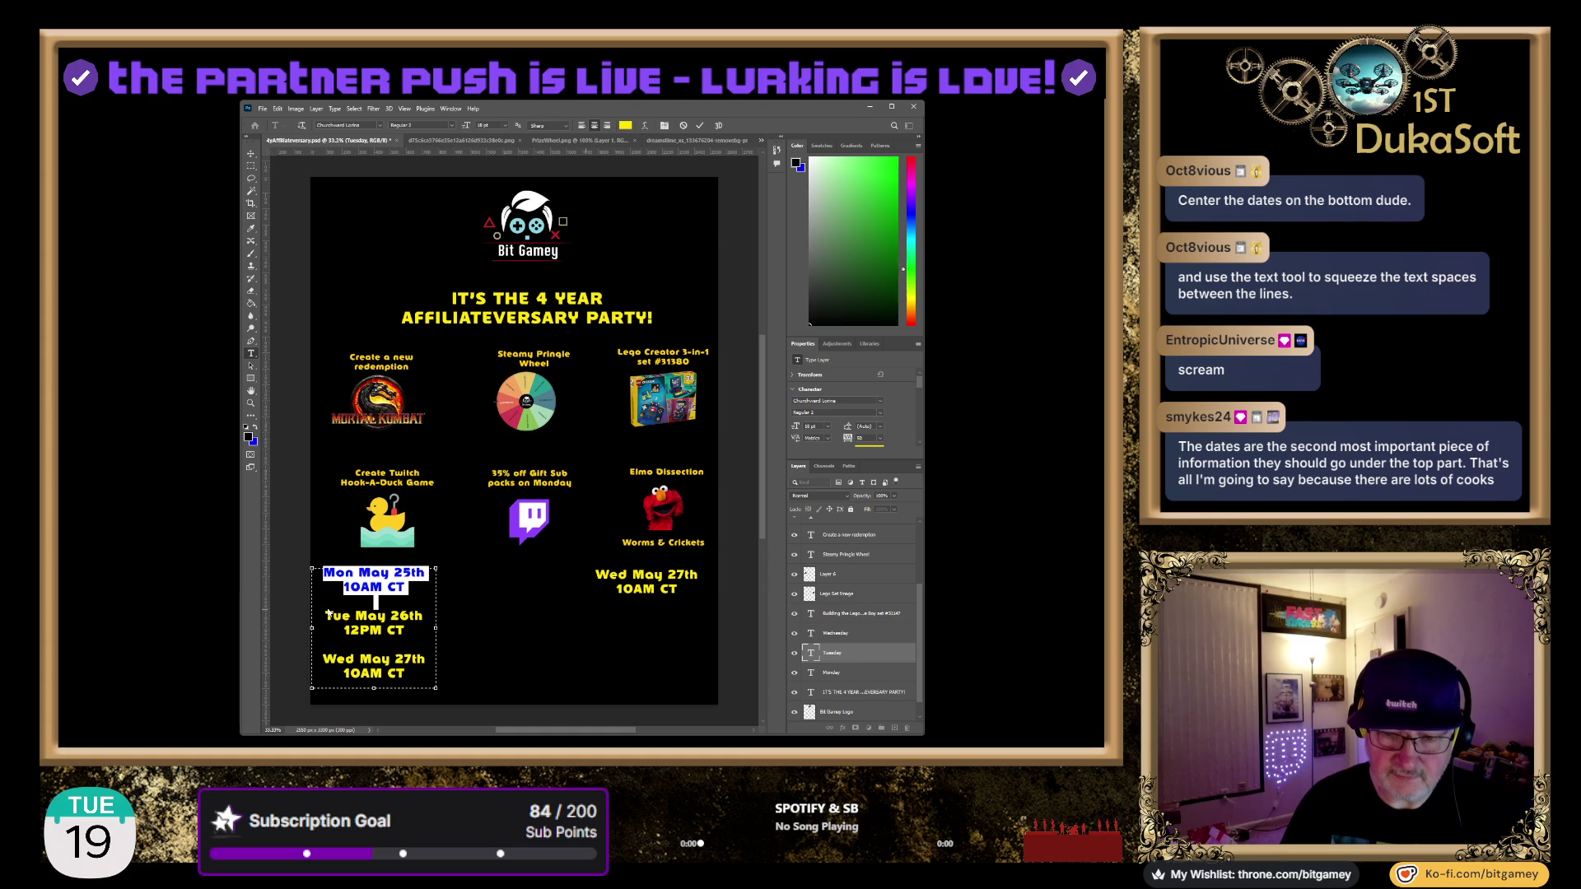
pyautogui.press('Escape')
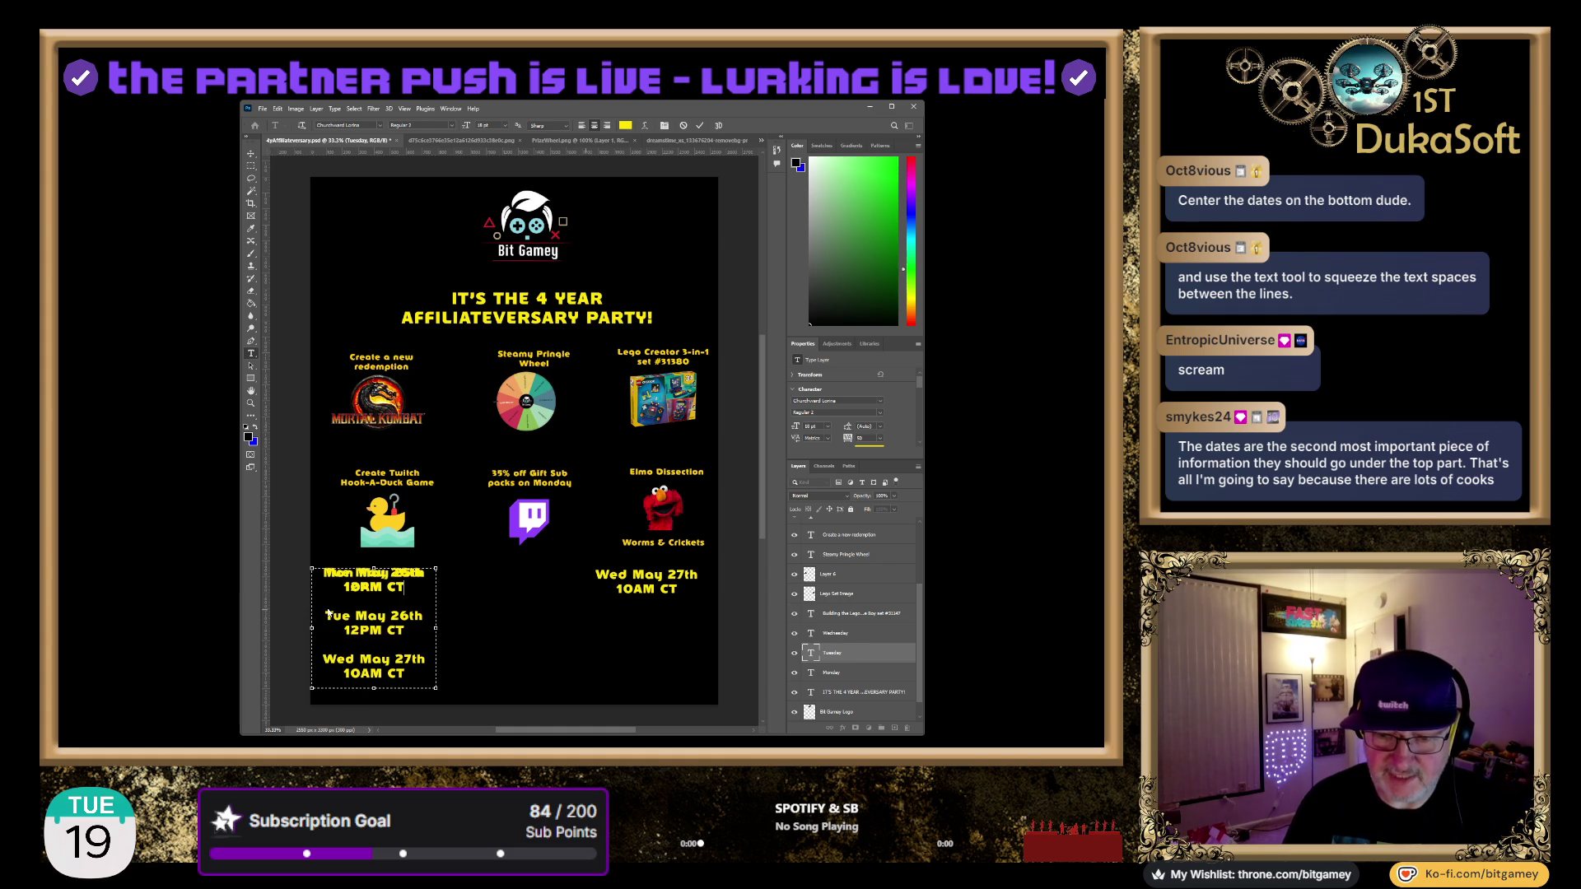
pyautogui.moveTo(370, 690); pyautogui.dragTo(393, 605)
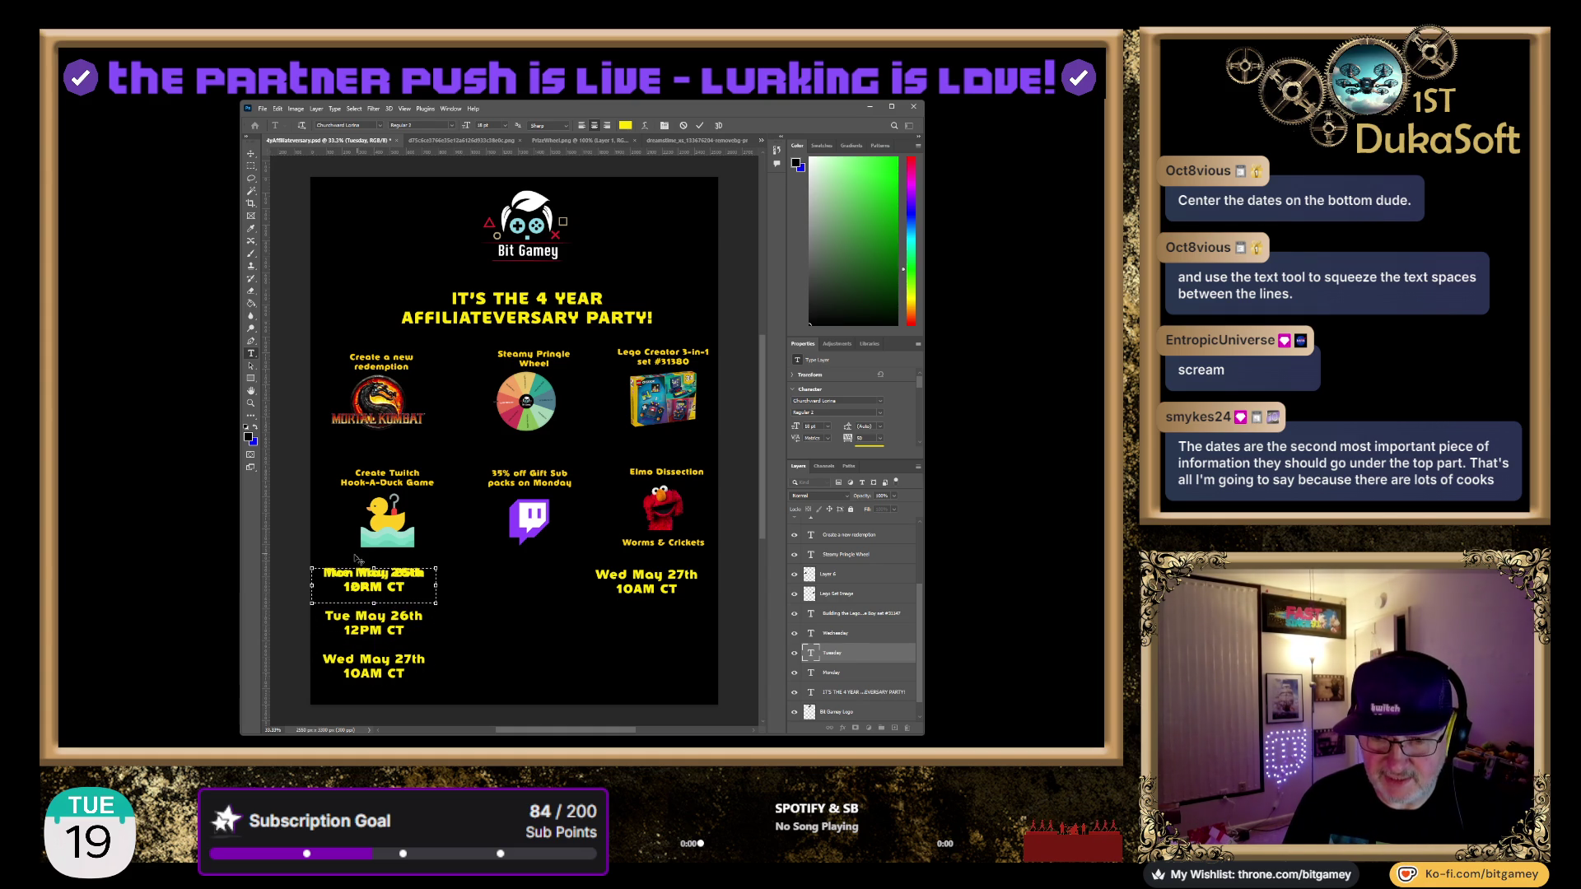
pyautogui.moveTo(391, 550); pyautogui.dragTo(541, 551)
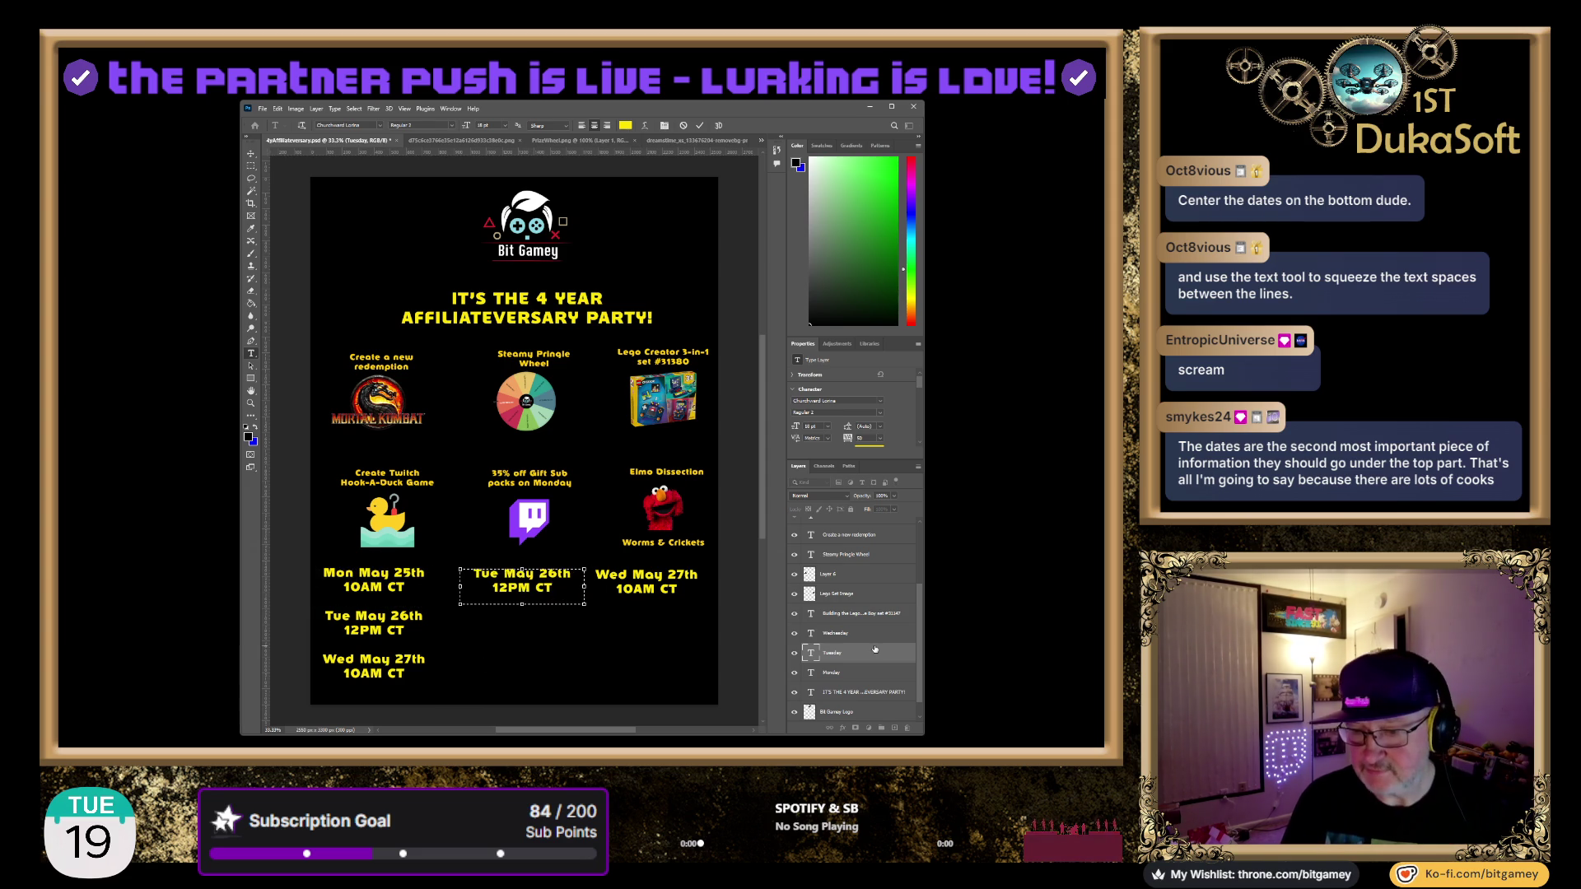
# Remove the Tuesday and Wednesday lines from the Monday date text and fit its box to two lines
pyautogui.doubleClick(812, 673)
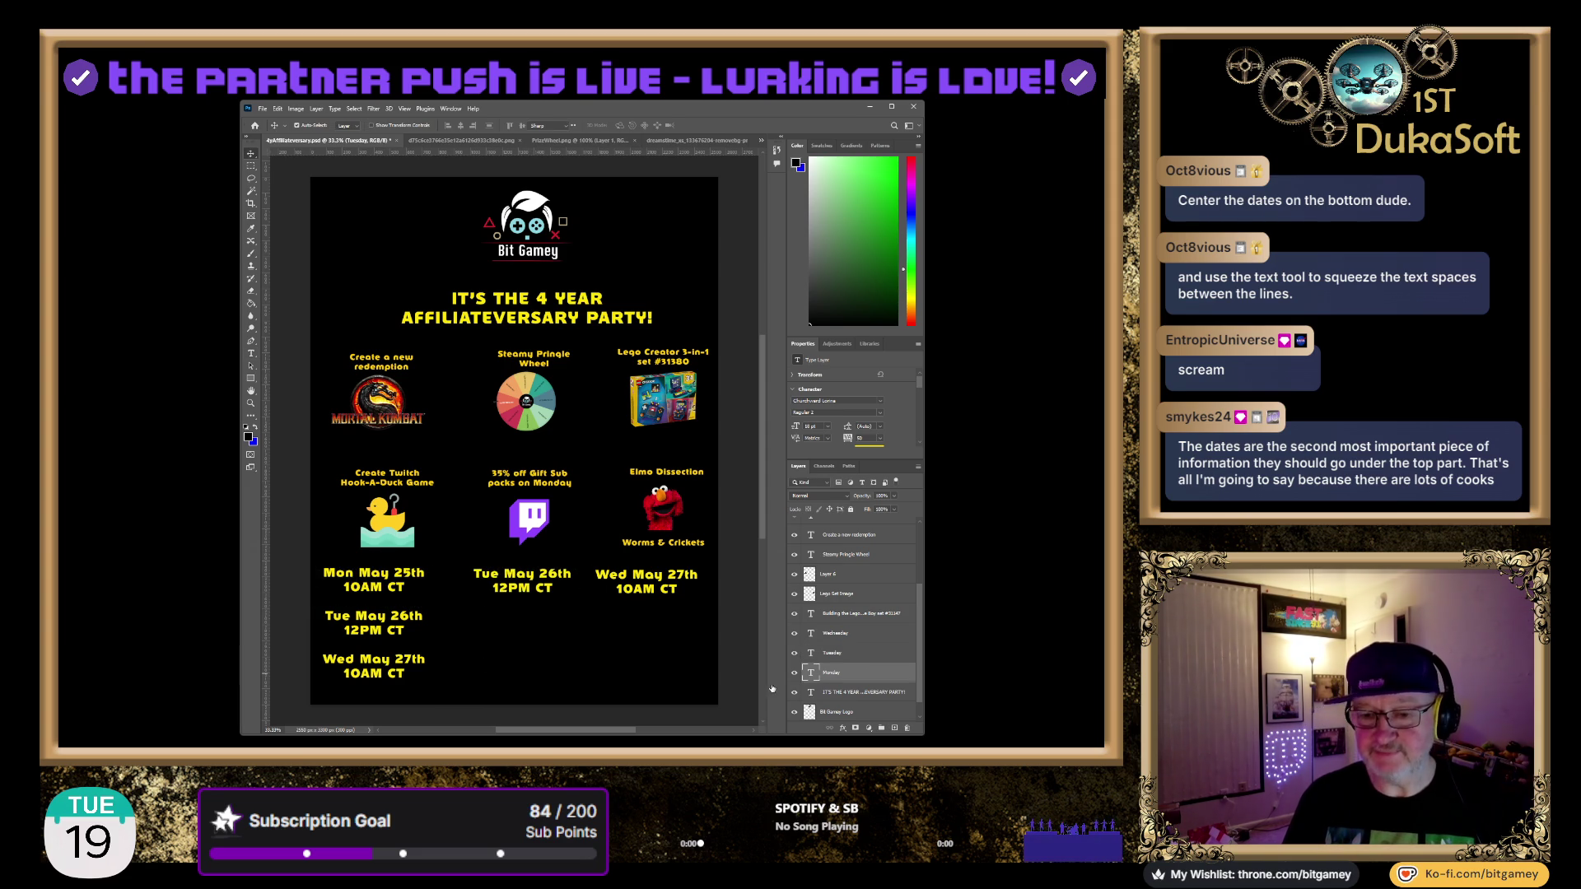
pyautogui.click(417, 593)
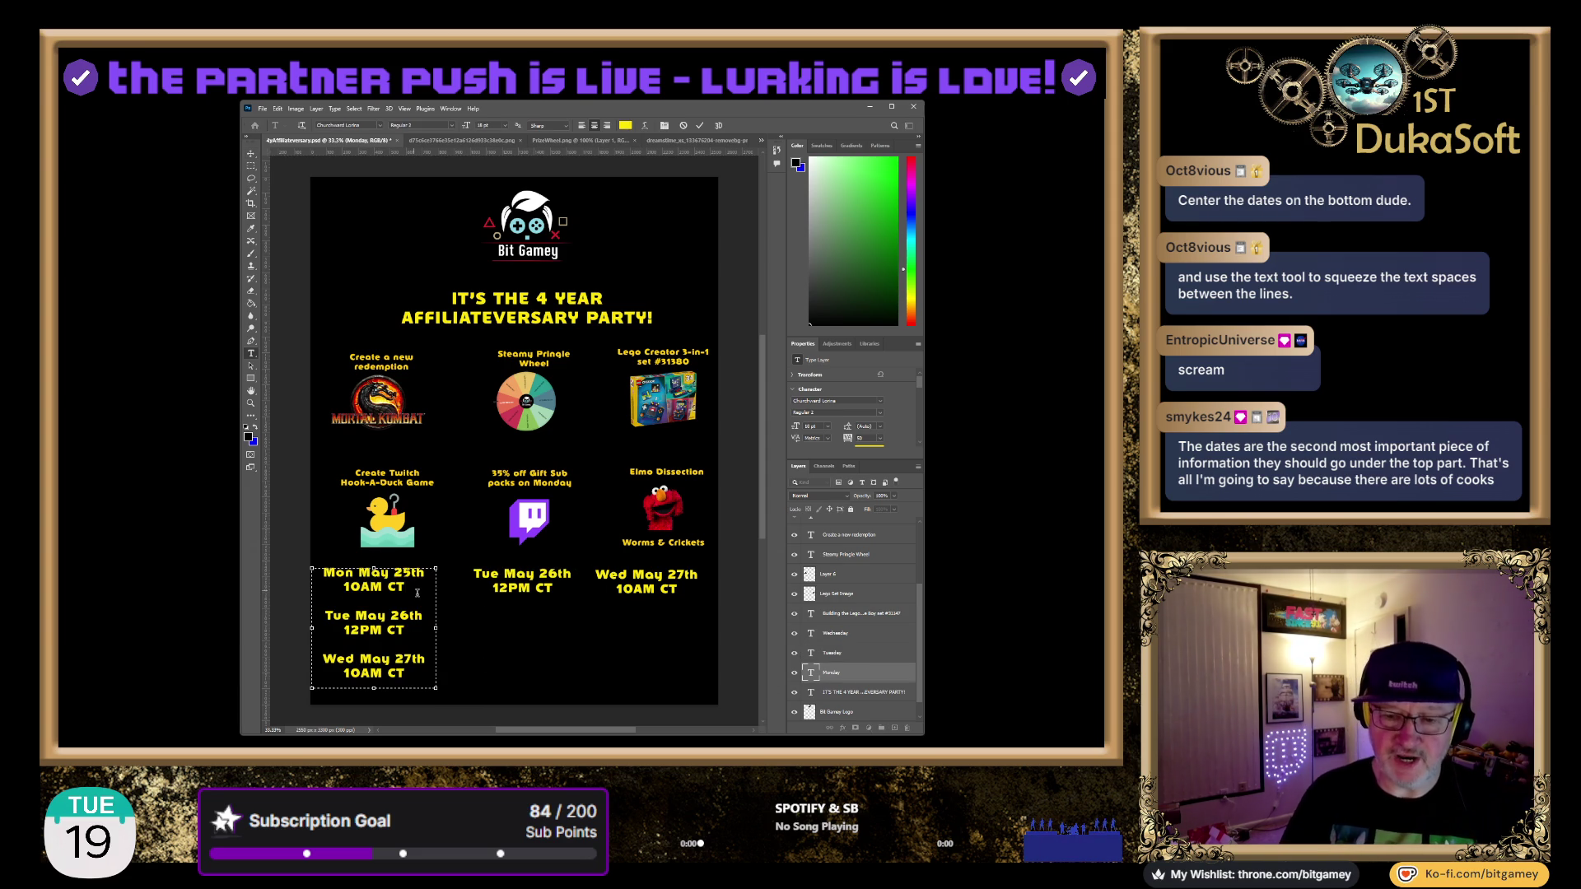
pyautogui.hotkey('shift', 'Down')
pyautogui.hotkey('shift', 'Down')
pyautogui.hotkey('shift', 'Down')
pyautogui.hotkey('shift', 'Down')
pyautogui.press('BackSpace')
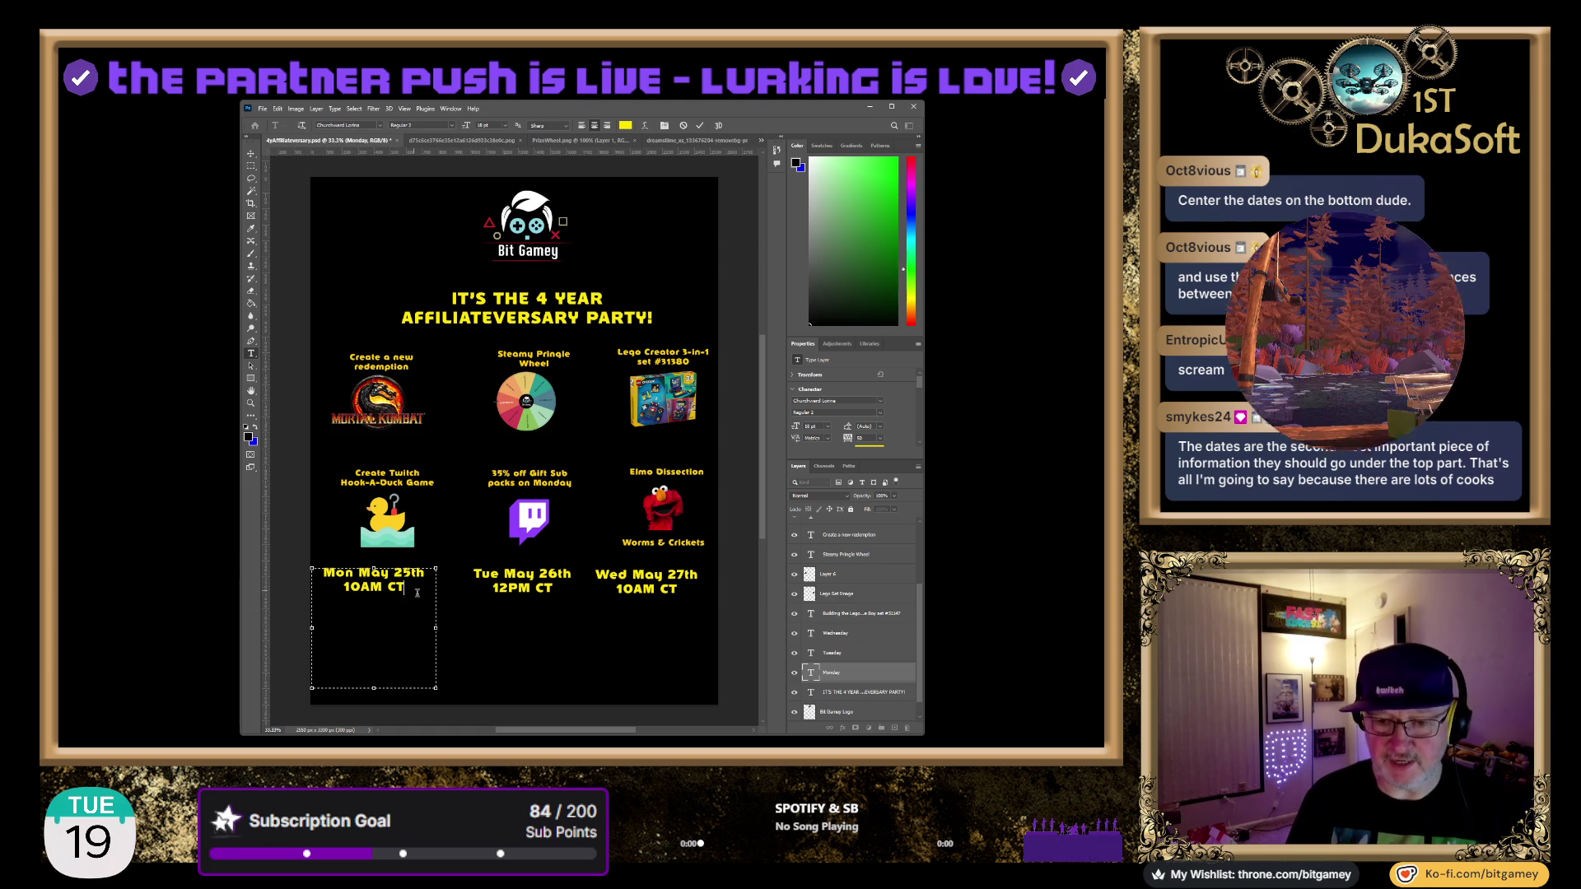
pyautogui.moveTo(375, 689); pyautogui.dragTo(368, 595)
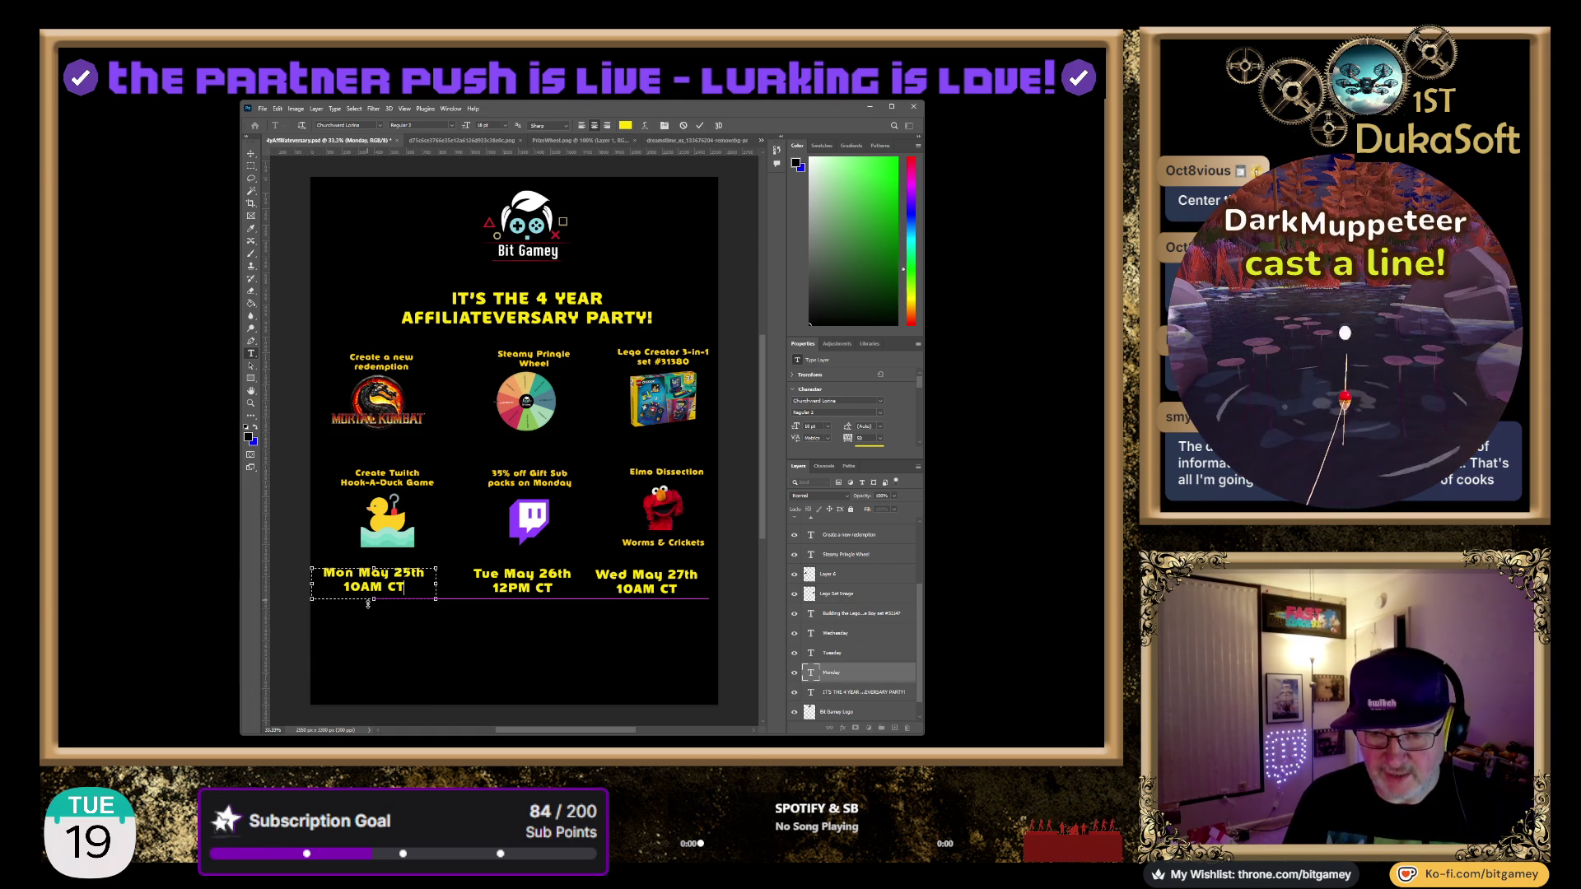
pyautogui.press('Escape')
# Nudge the Monday, Wednesday and Tuesday date blocks slightly right under their columns
pyautogui.press('v')
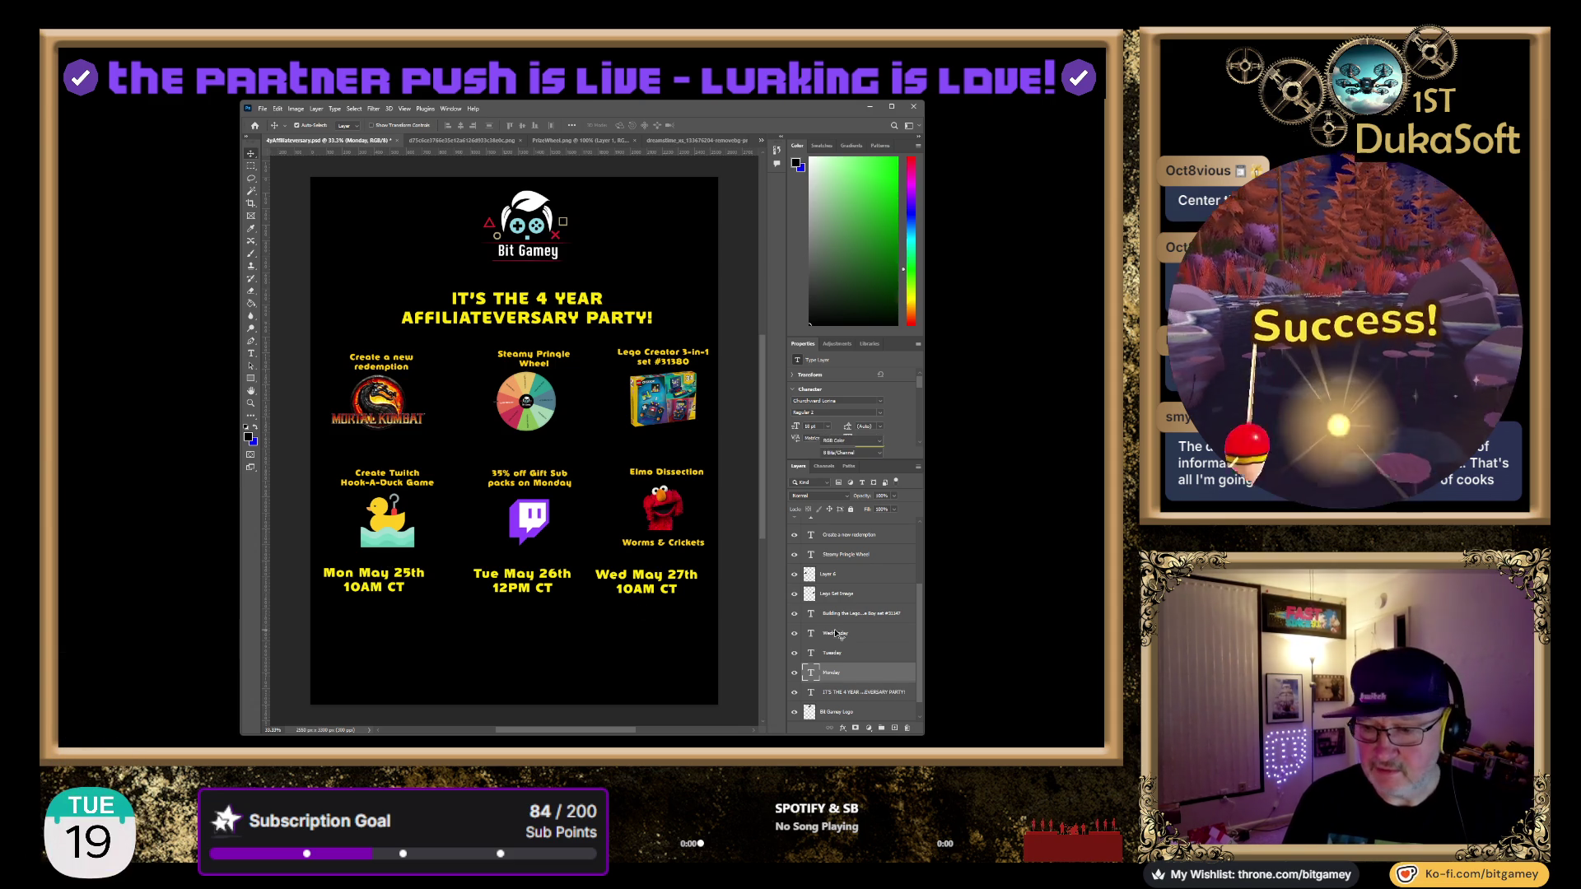
pyautogui.keyDown('ctrl'); pyautogui.click(825, 673); pyautogui.keyUp('ctrl')
pyautogui.click(825, 674)
pyautogui.moveTo(366, 580); pyautogui.dragTo(372, 580)
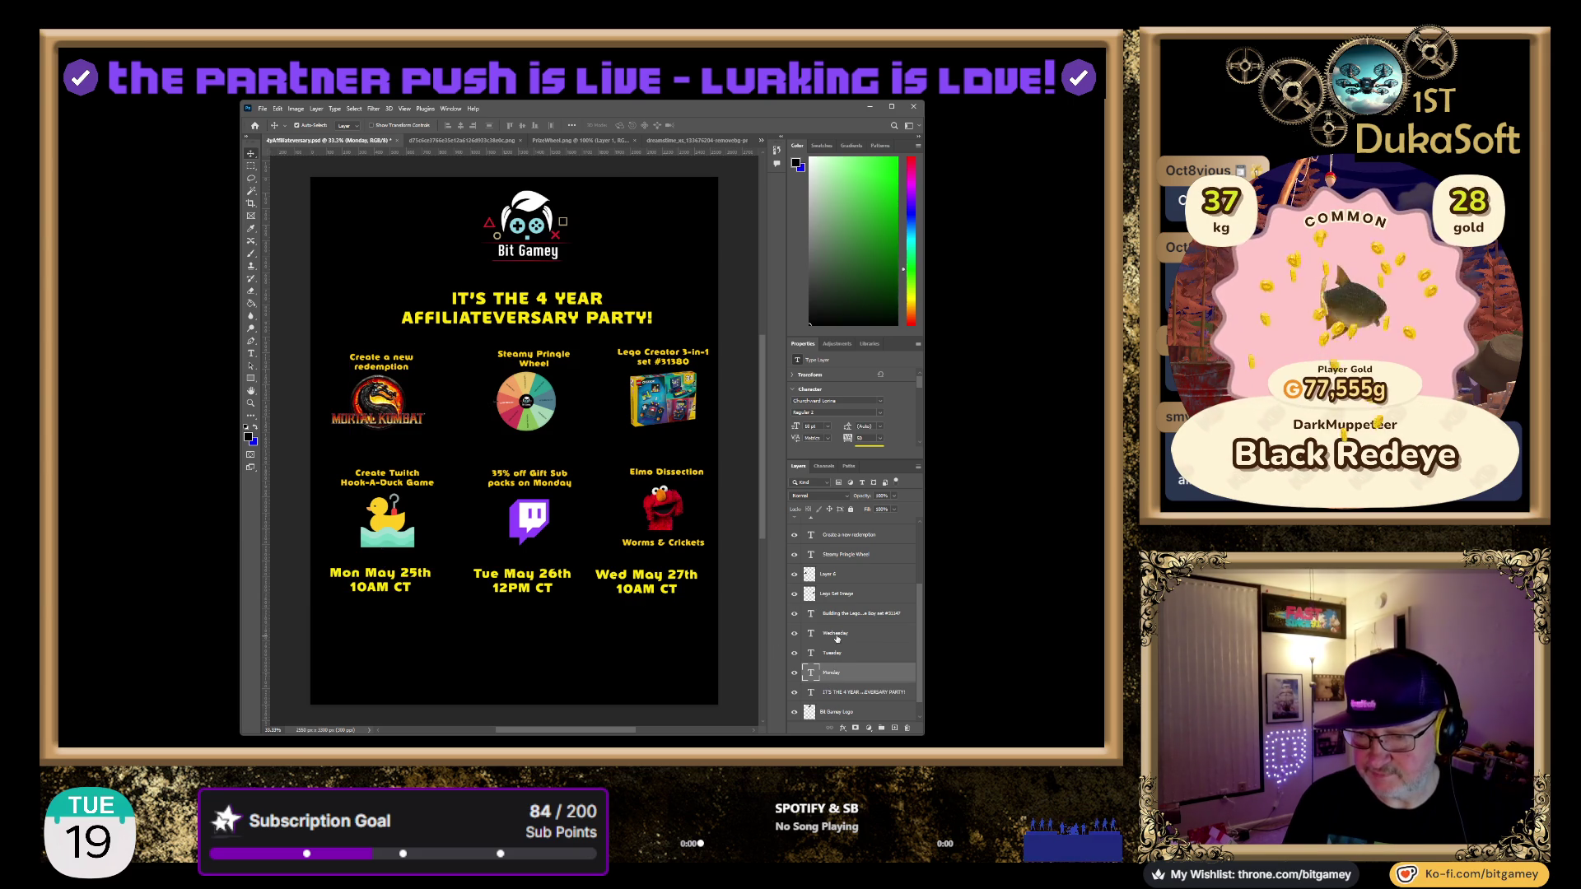
pyautogui.click(671, 591)
pyautogui.moveTo(671, 592); pyautogui.dragTo(679, 591)
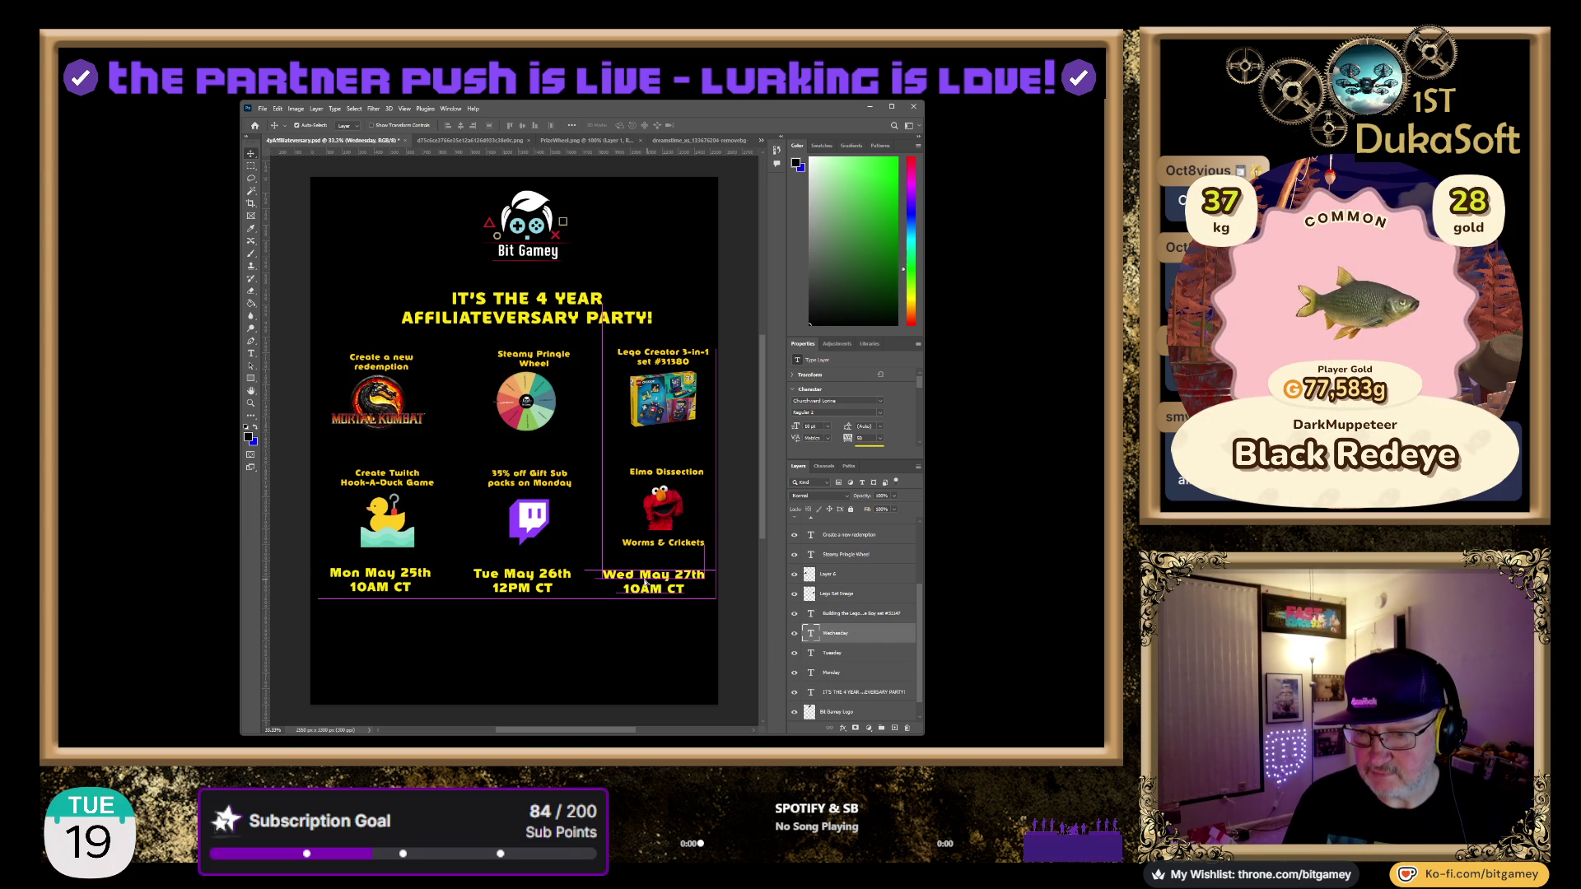
pyautogui.click(527, 581)
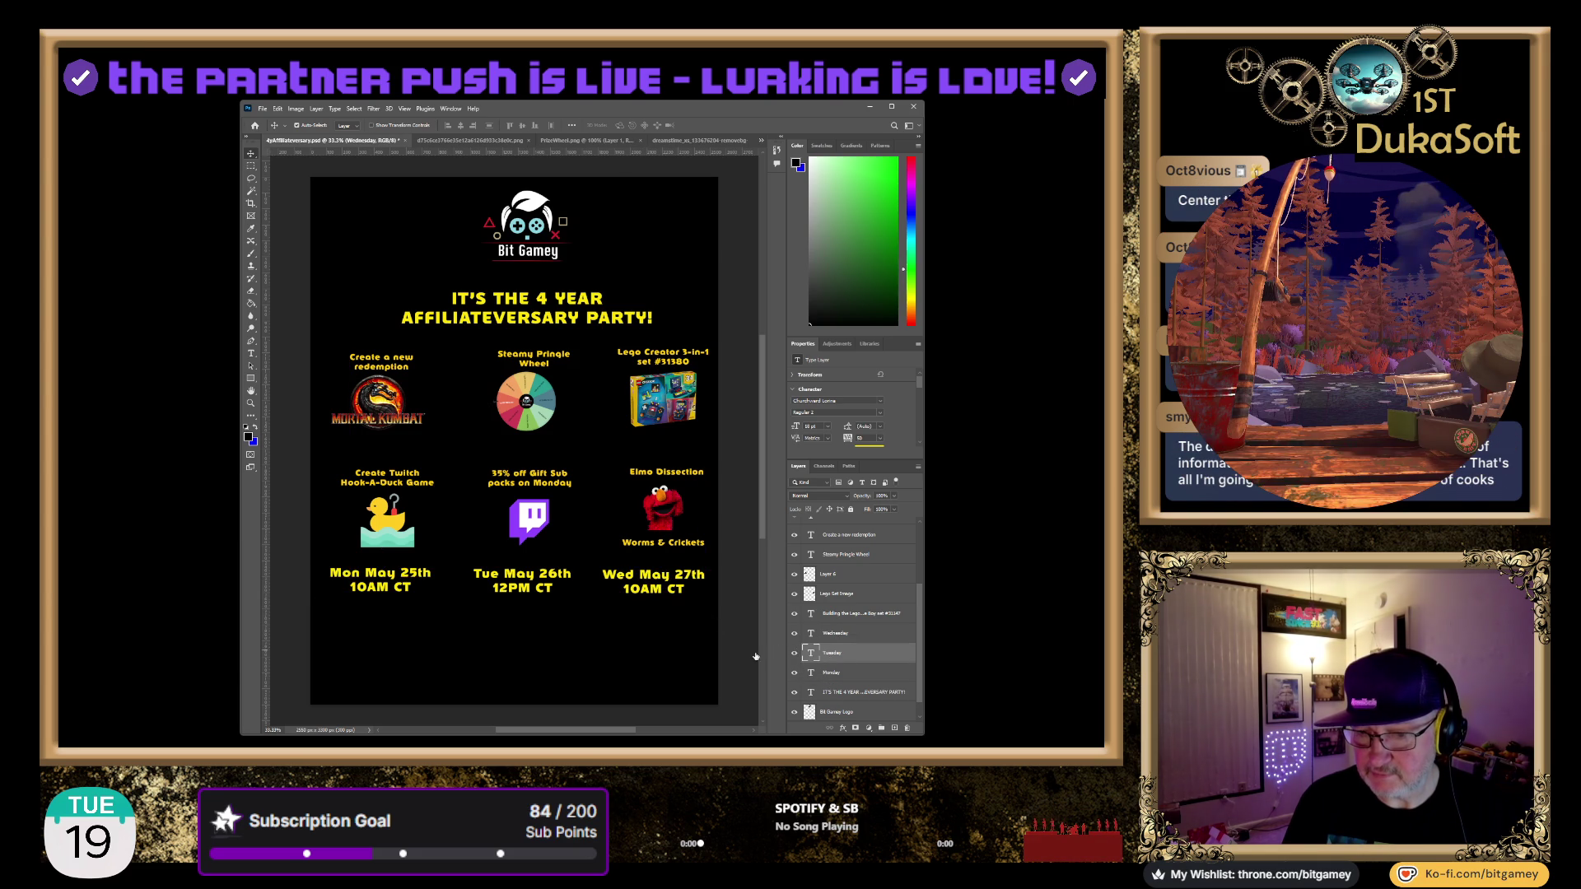
pyautogui.moveTo(528, 583); pyautogui.dragTo(535, 584)
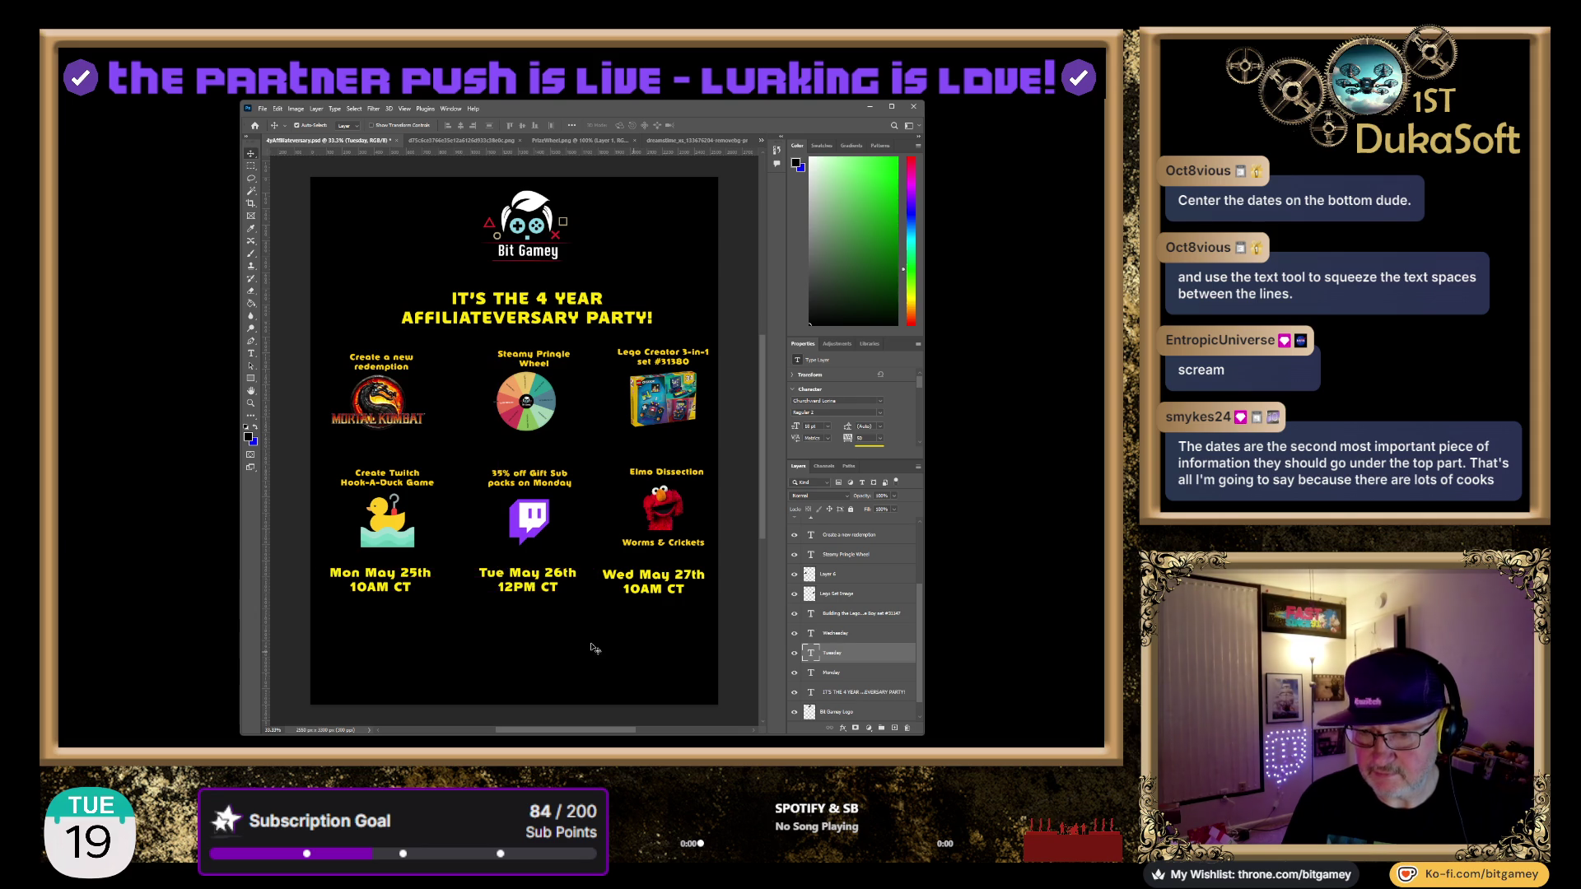
pyautogui.click(596, 650)
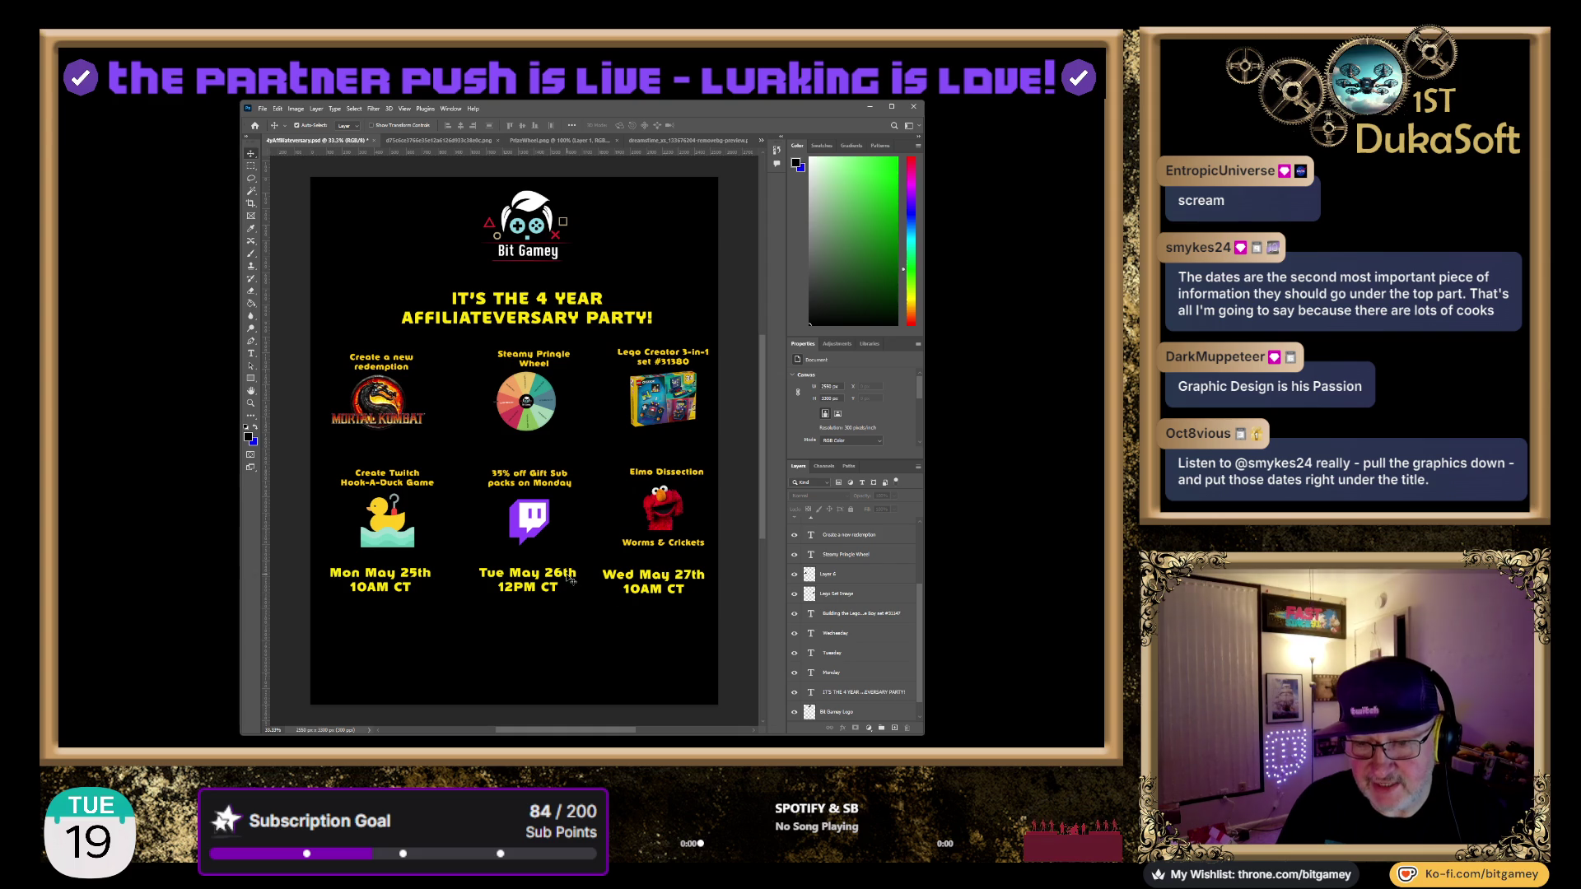
pyautogui.click(368, 578)
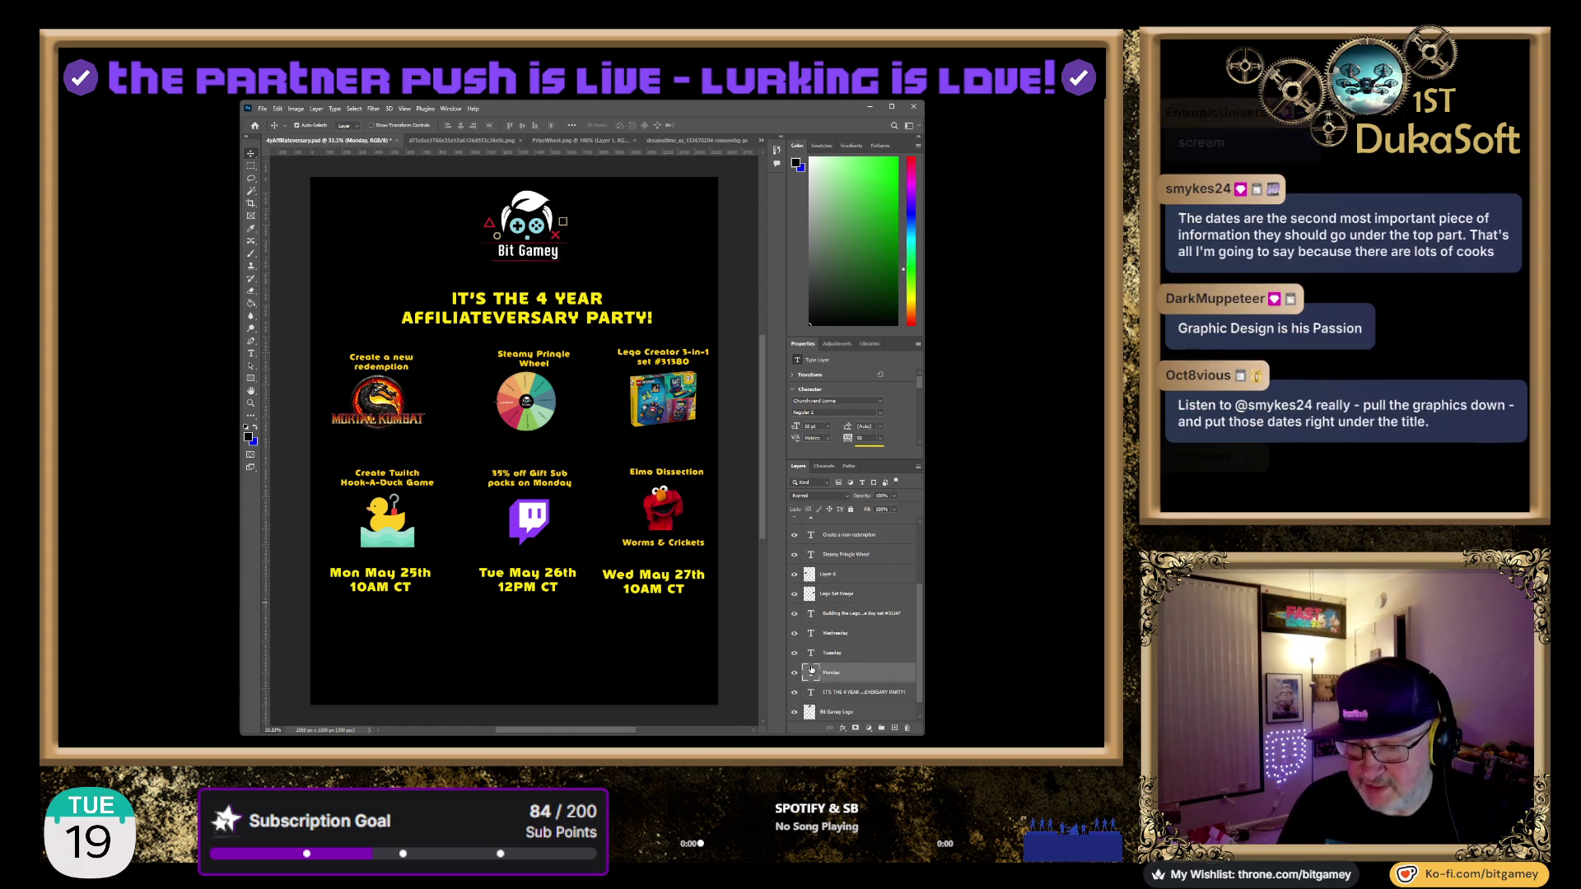
# Break the Monday date onto three lines: Mon / May 25th / 10AM CT
pyautogui.doubleClick(376, 569)
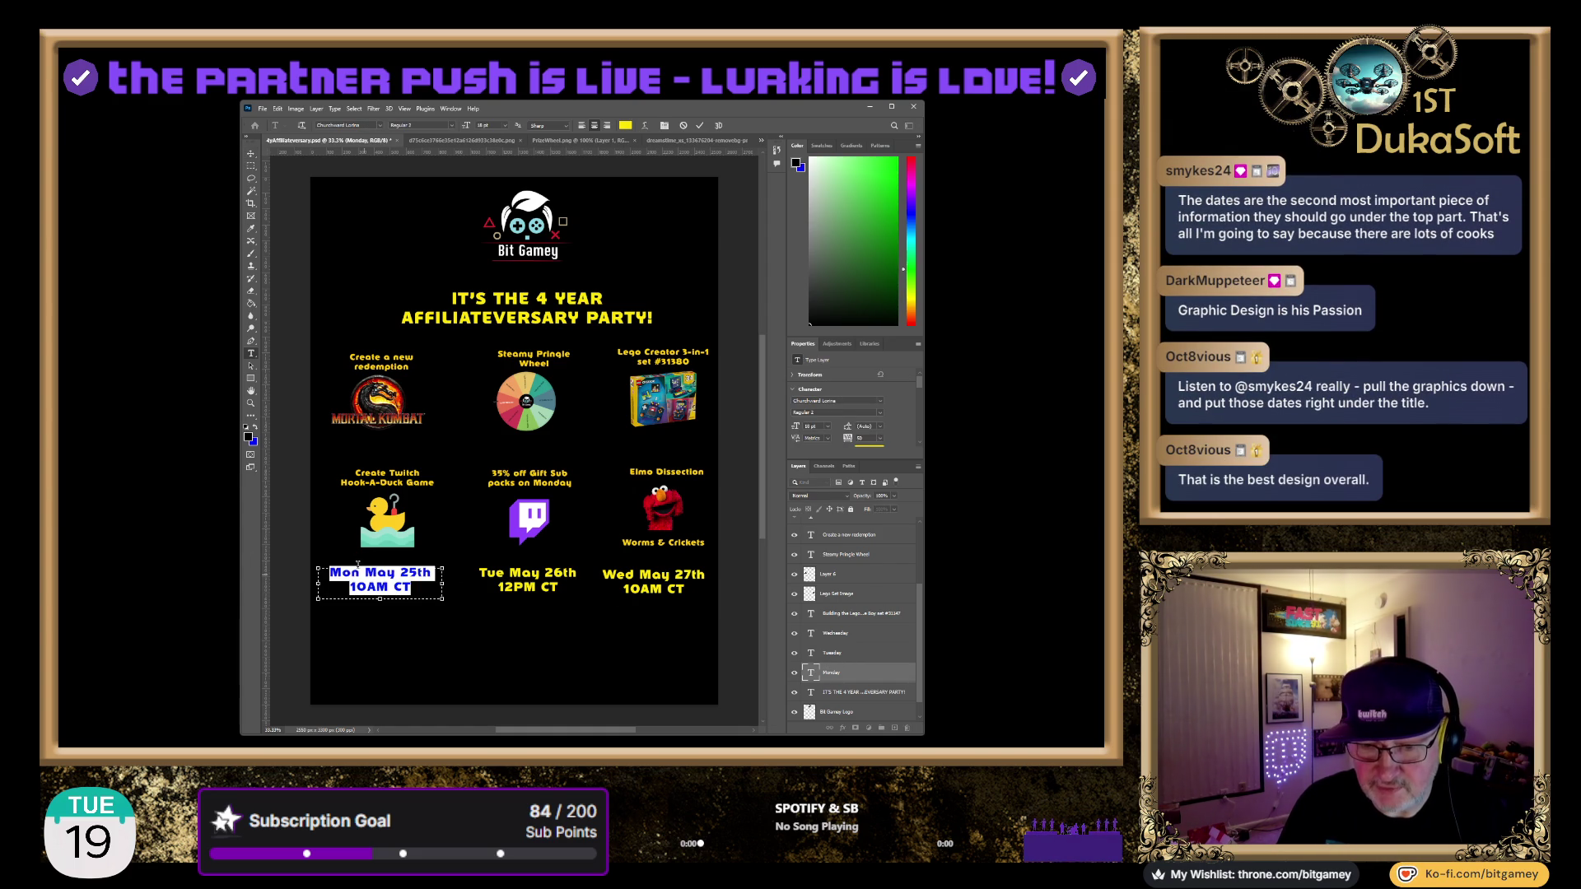
pyautogui.click(359, 567)
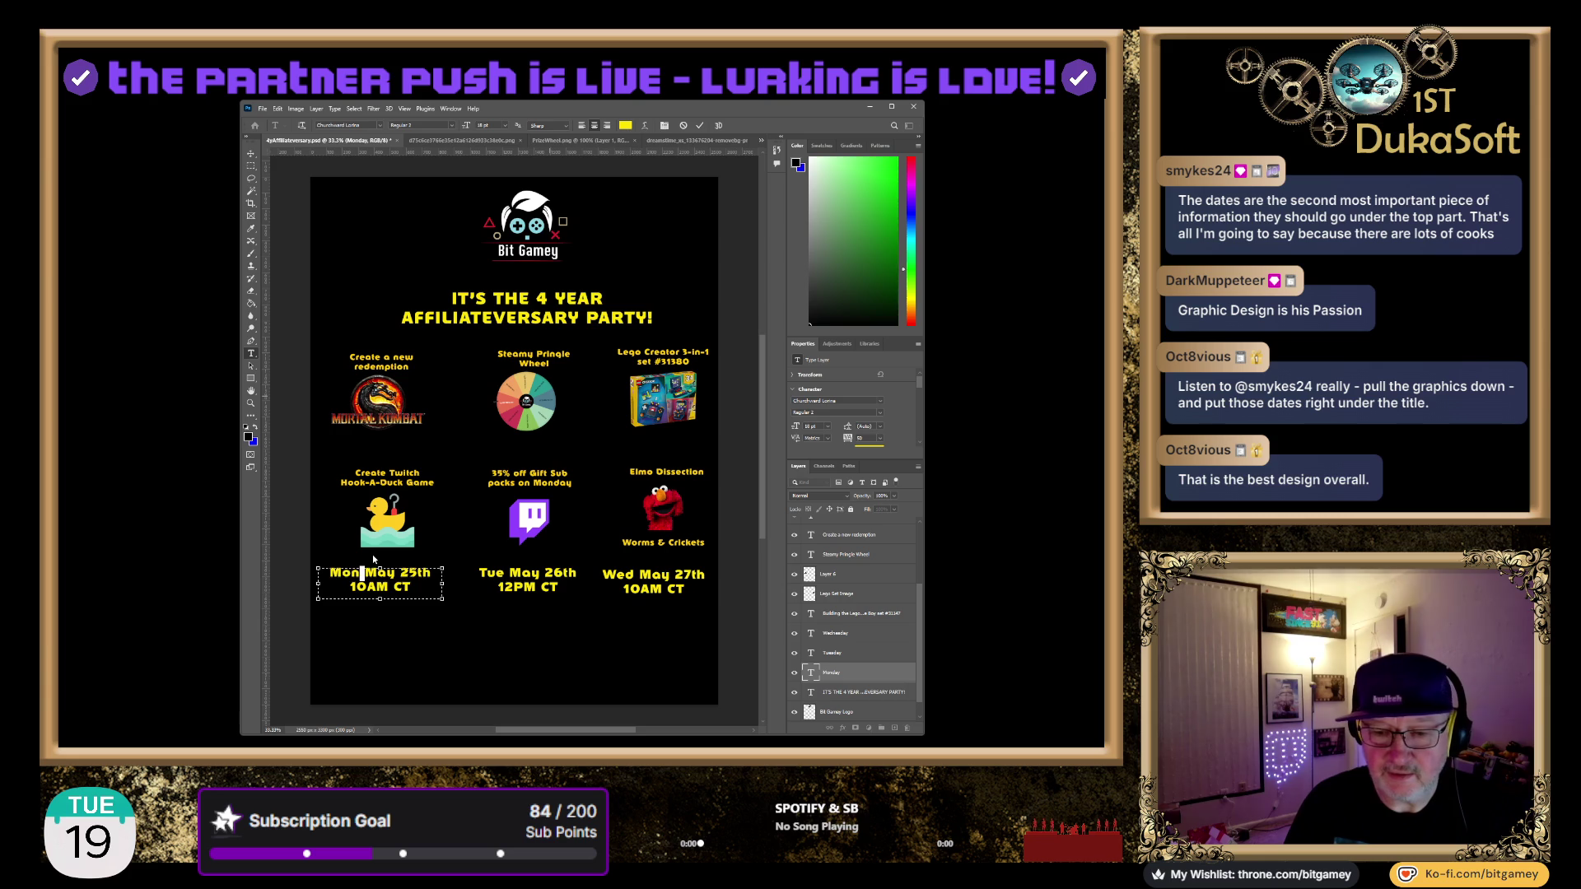
pyautogui.press('Return')
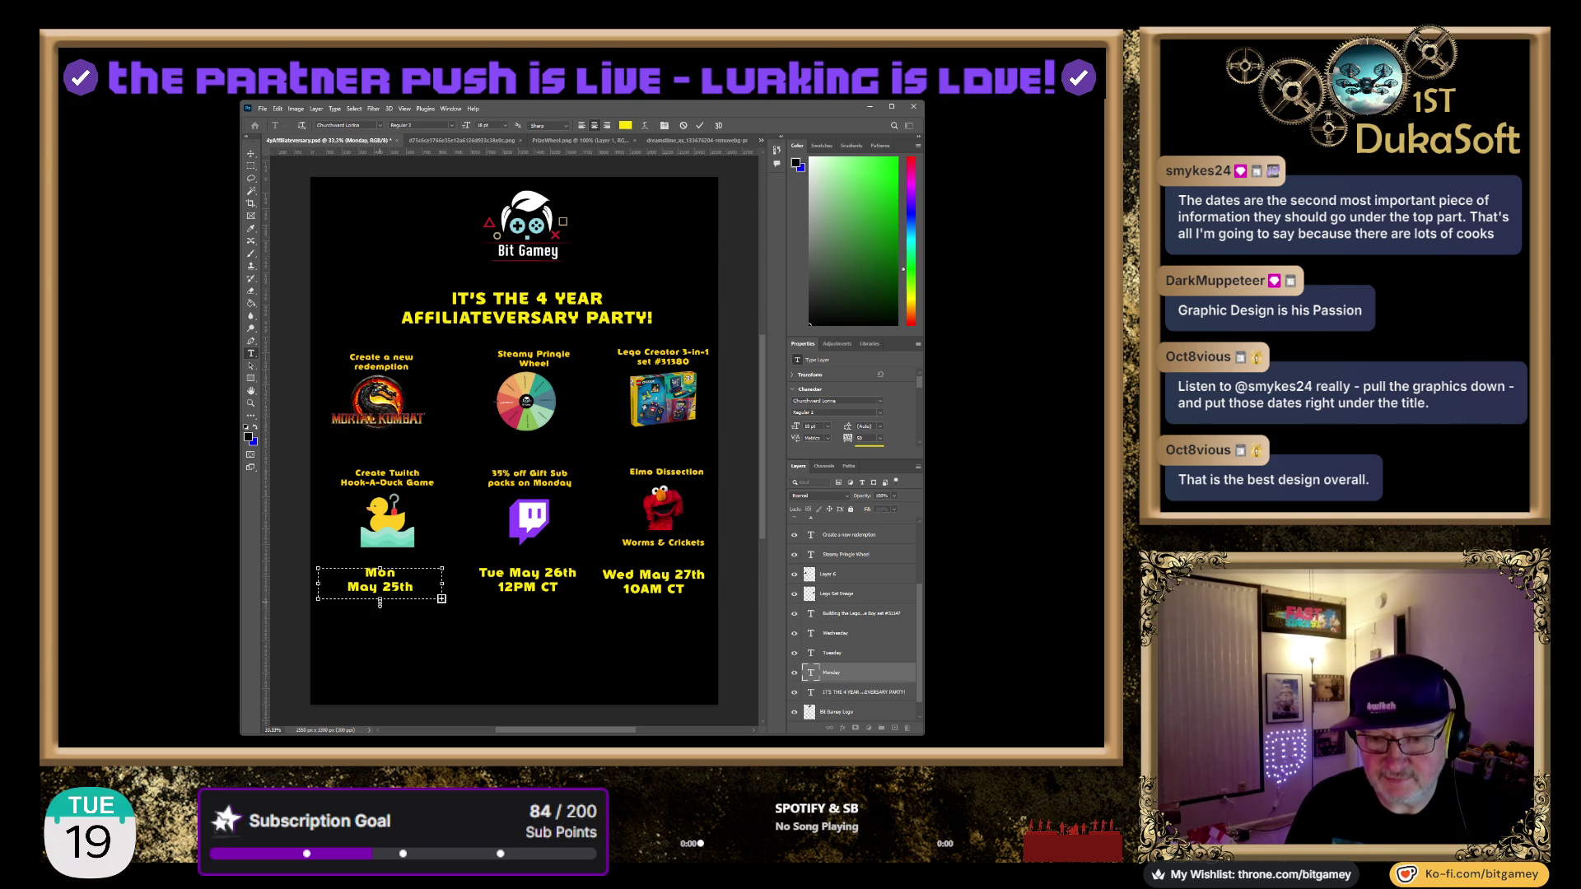
pyautogui.moveTo(380, 599); pyautogui.dragTo(380, 608)
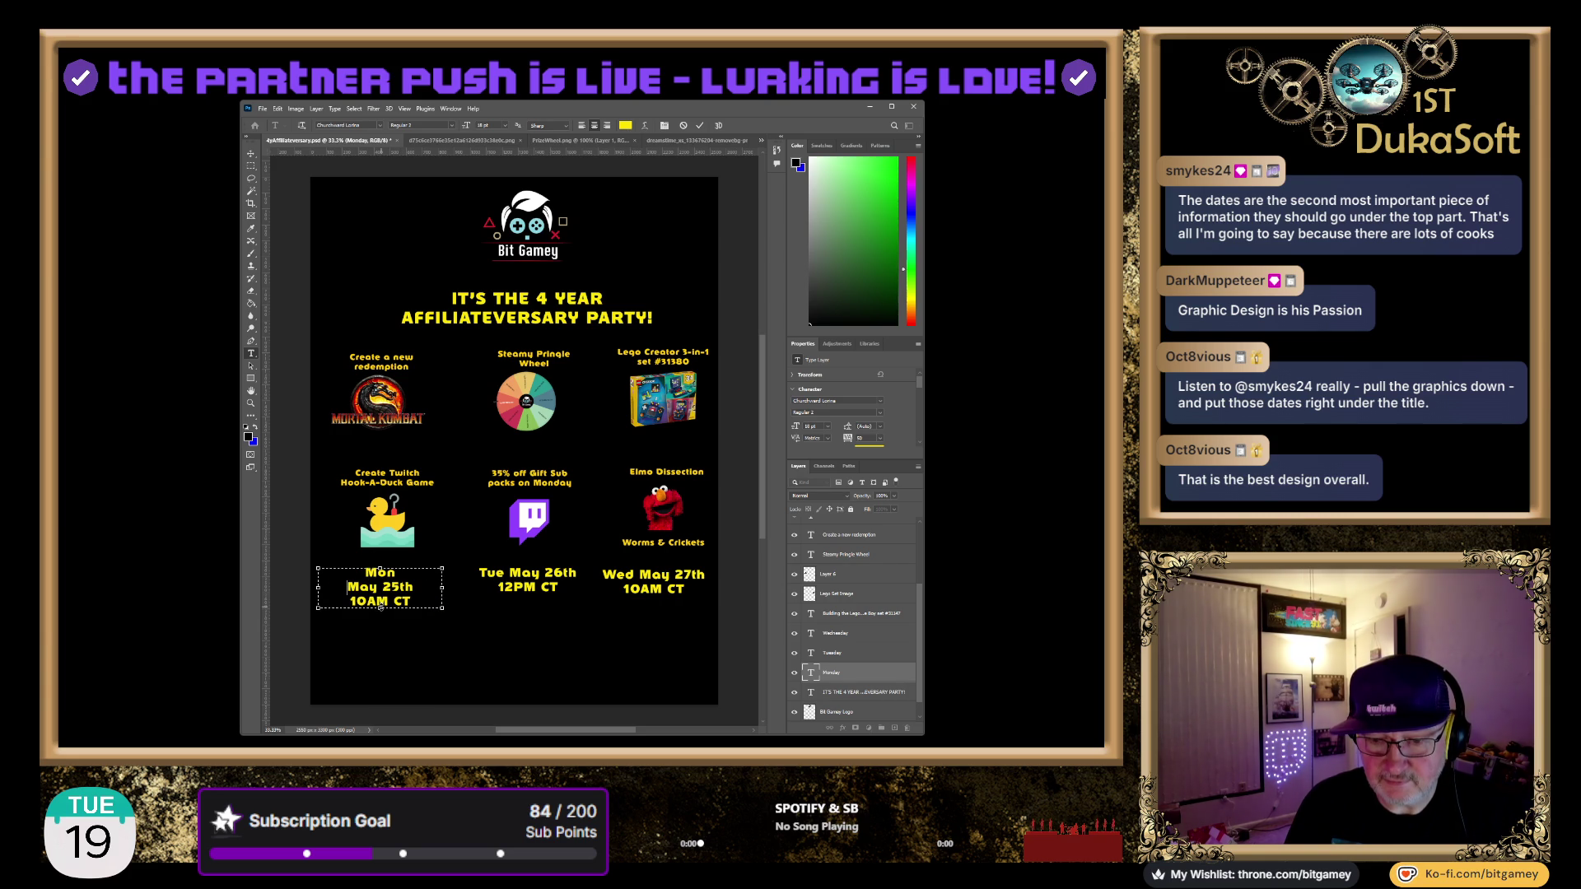
pyautogui.hotkey('ctrl', 'Return')
# Split the Tuesday date so Tue sits on its own line above the date and 12PM CT
pyautogui.press('v')
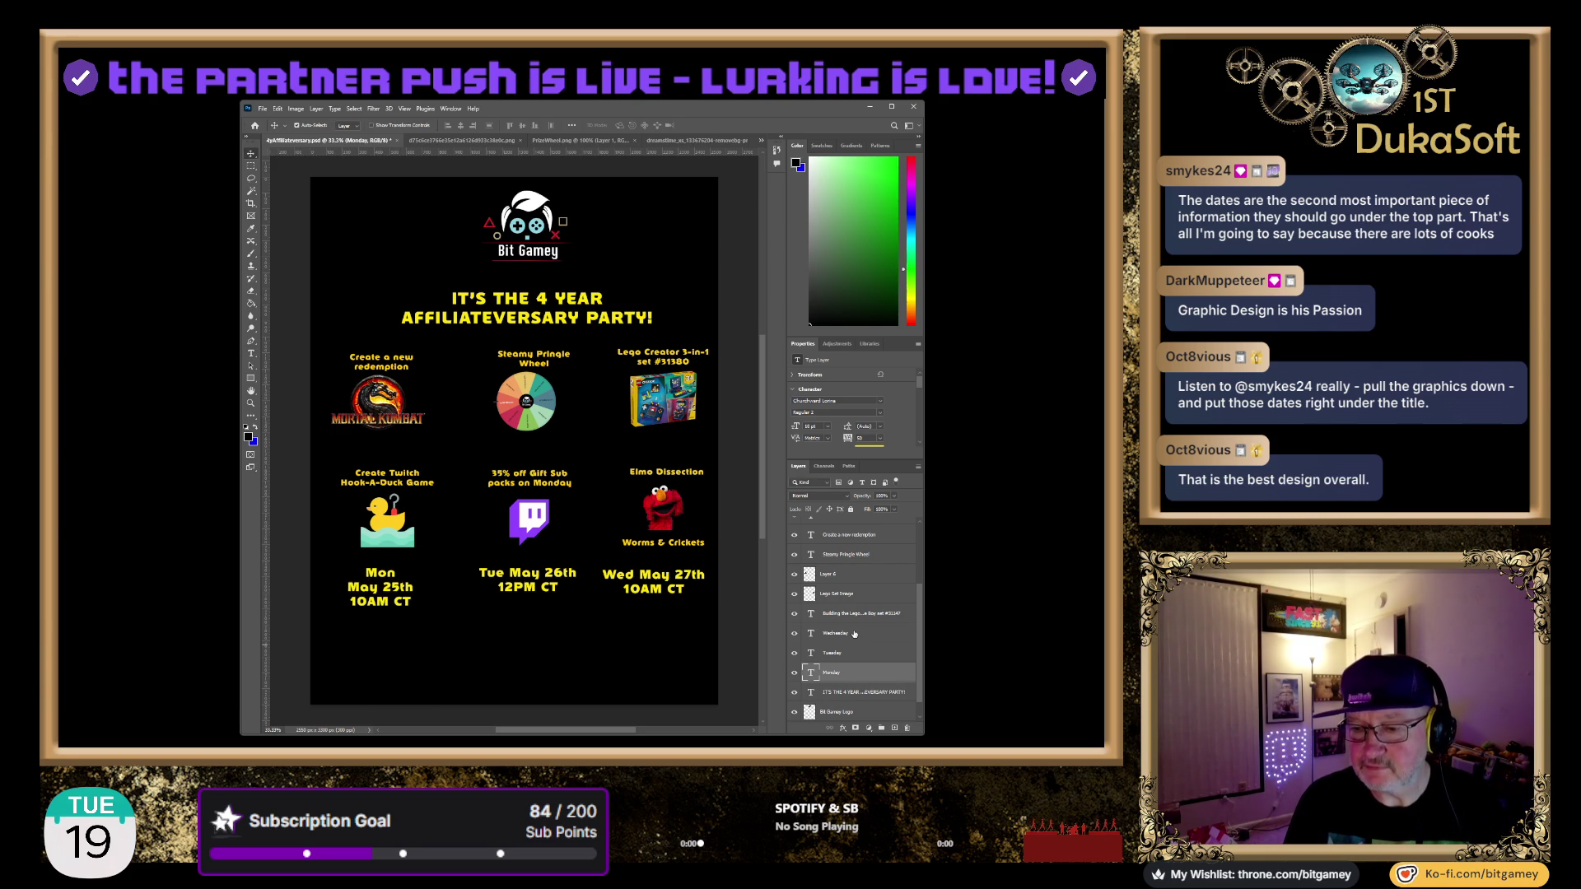
pyautogui.doubleClick(821, 653)
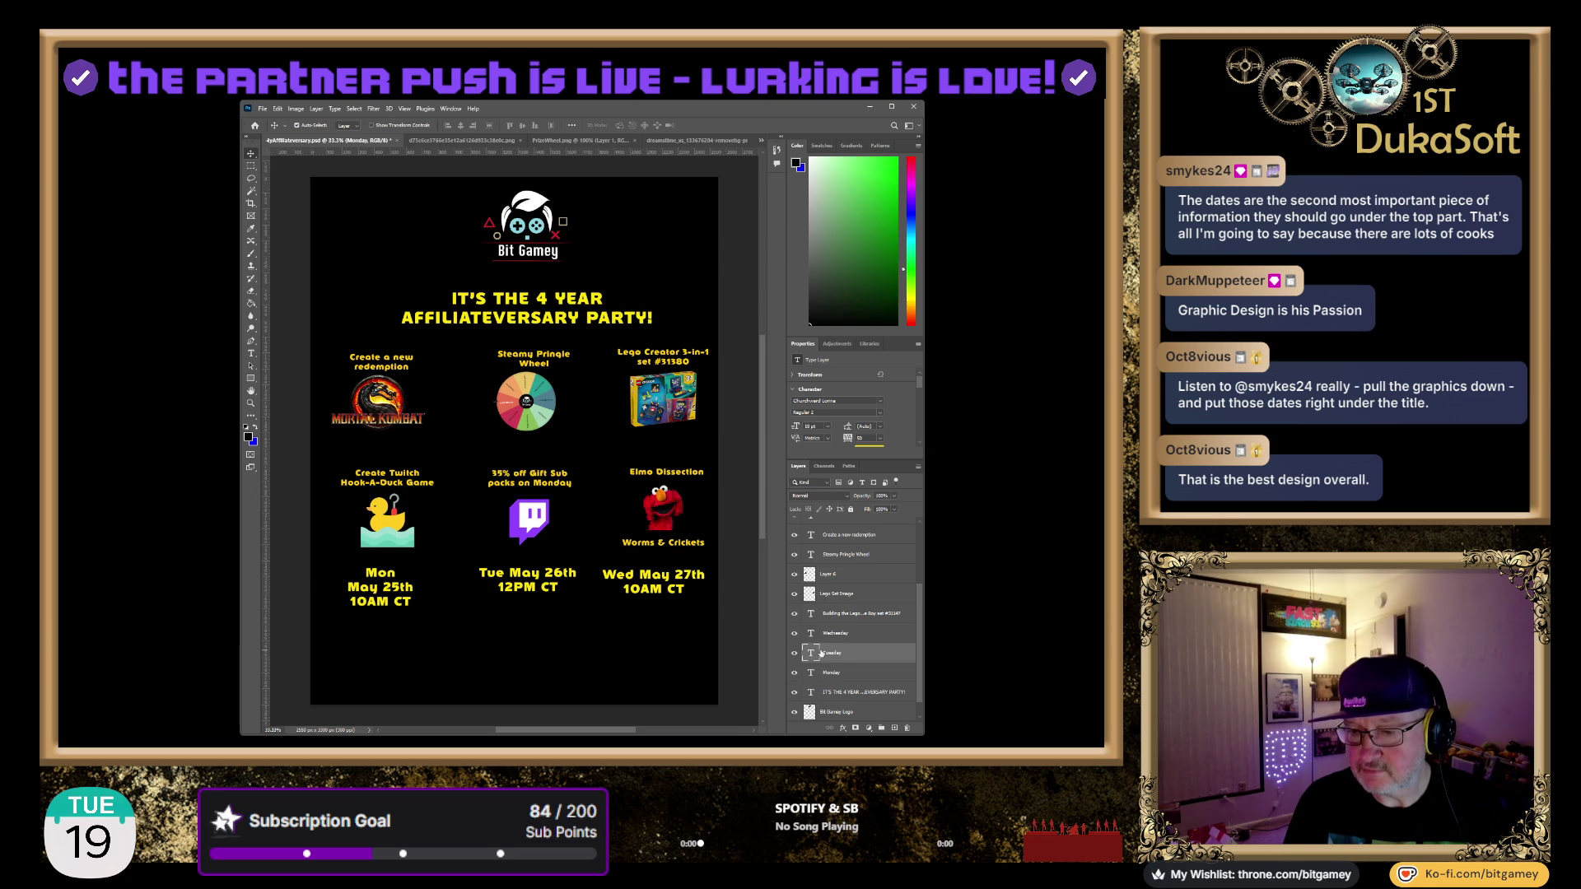
pyautogui.click(506, 572)
pyautogui.press('Return')
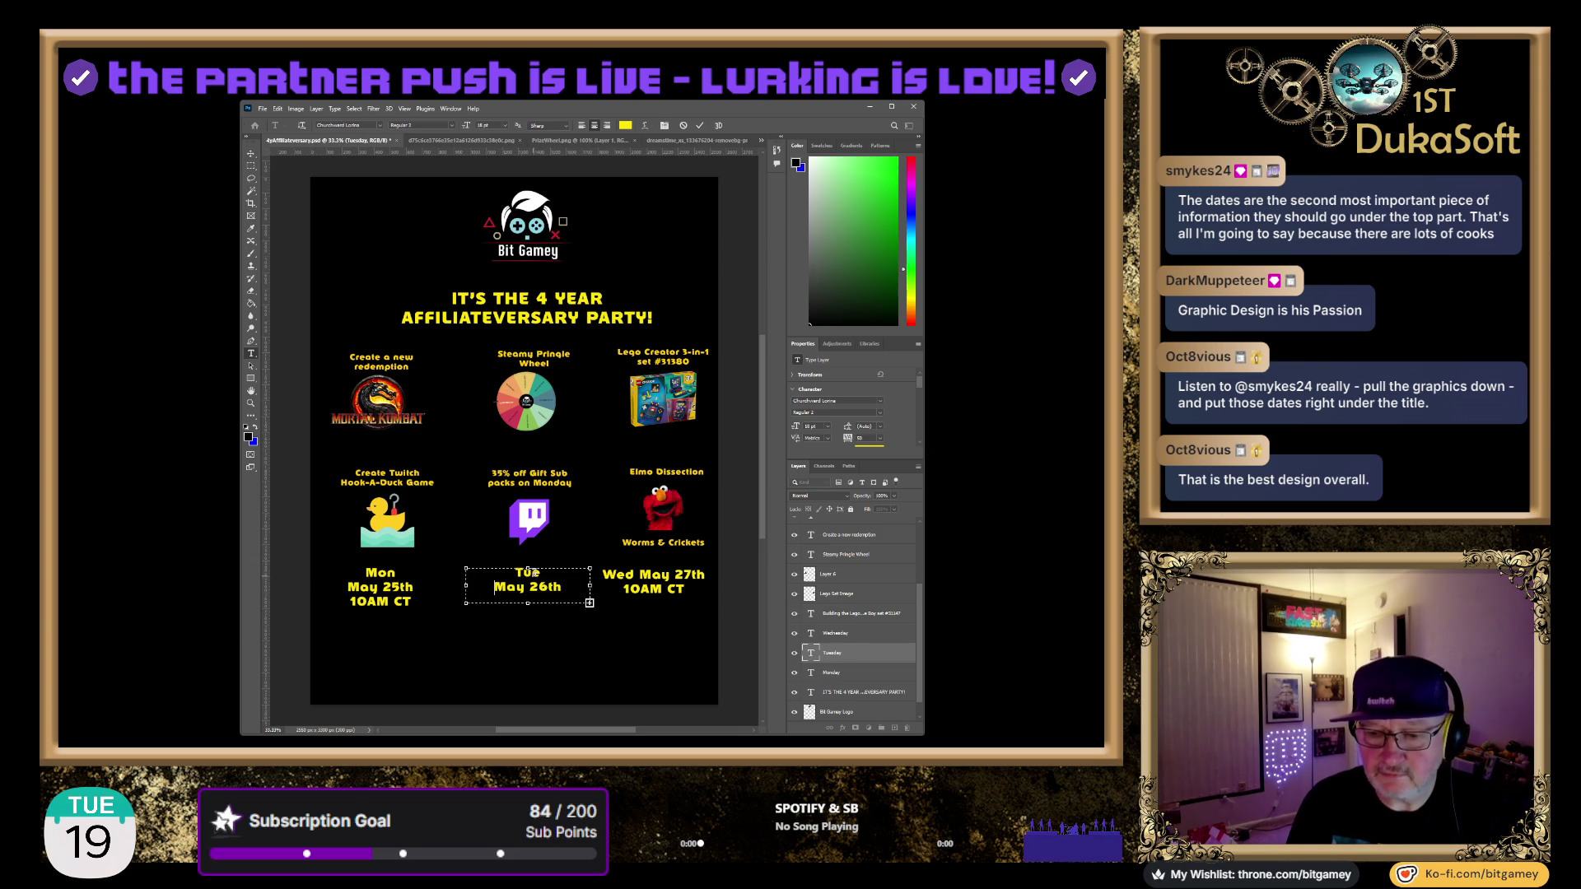
pyautogui.moveTo(527, 602); pyautogui.dragTo(529, 610)
pyautogui.hotkey('ctrl', 'Return')
# Split the Wednesday date so Wed sits on its own line above the date and 10AM CT
pyautogui.press('v')
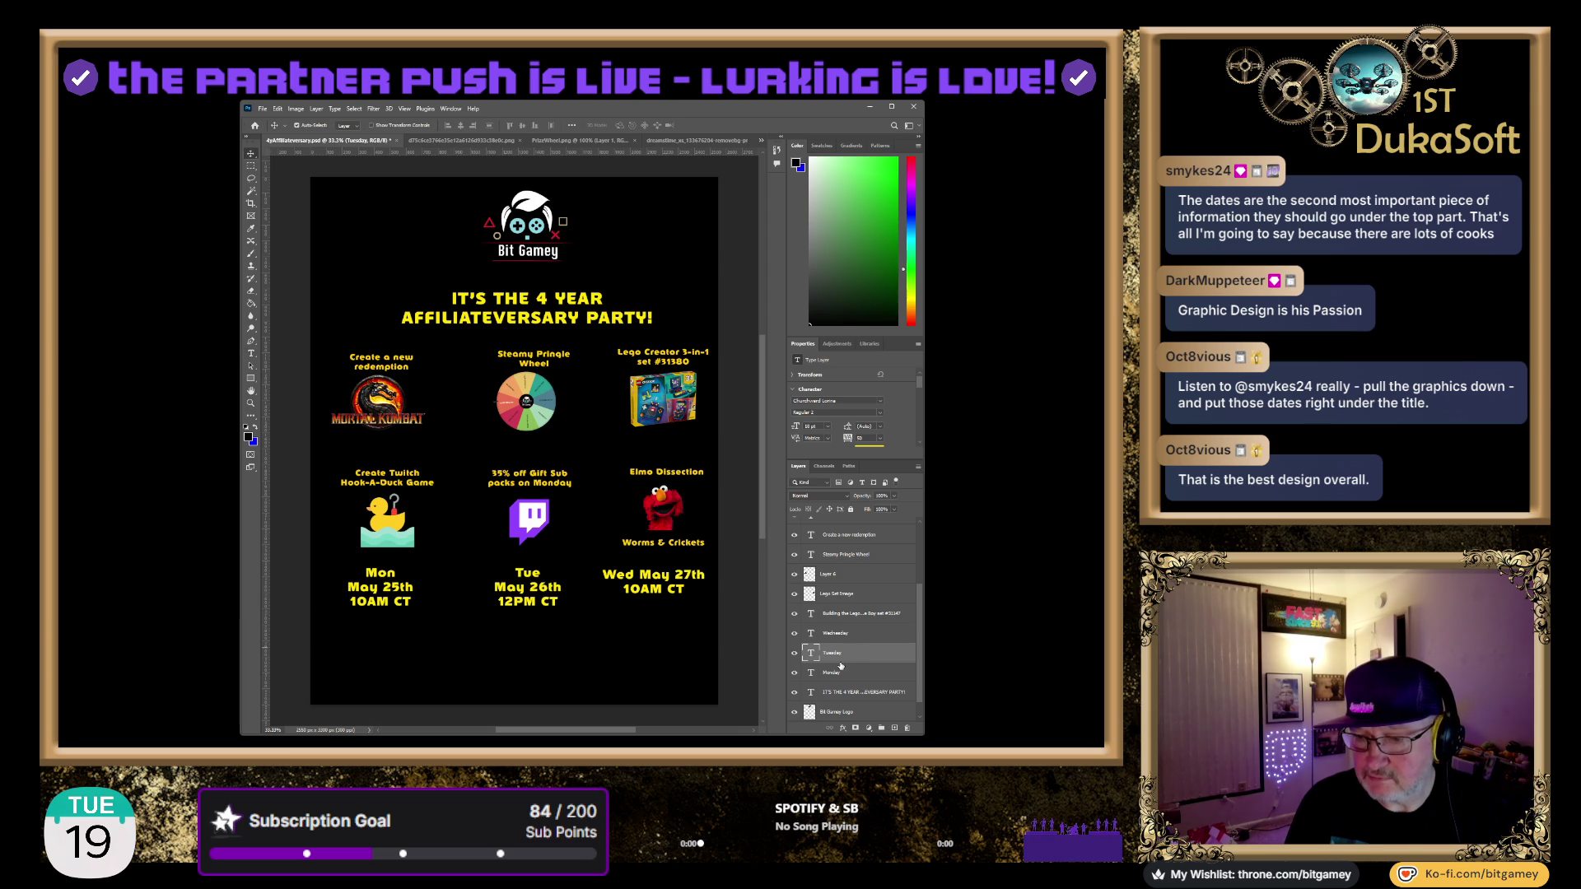
pyautogui.click(835, 636)
pyautogui.doubleClick(645, 574)
pyautogui.click(637, 574)
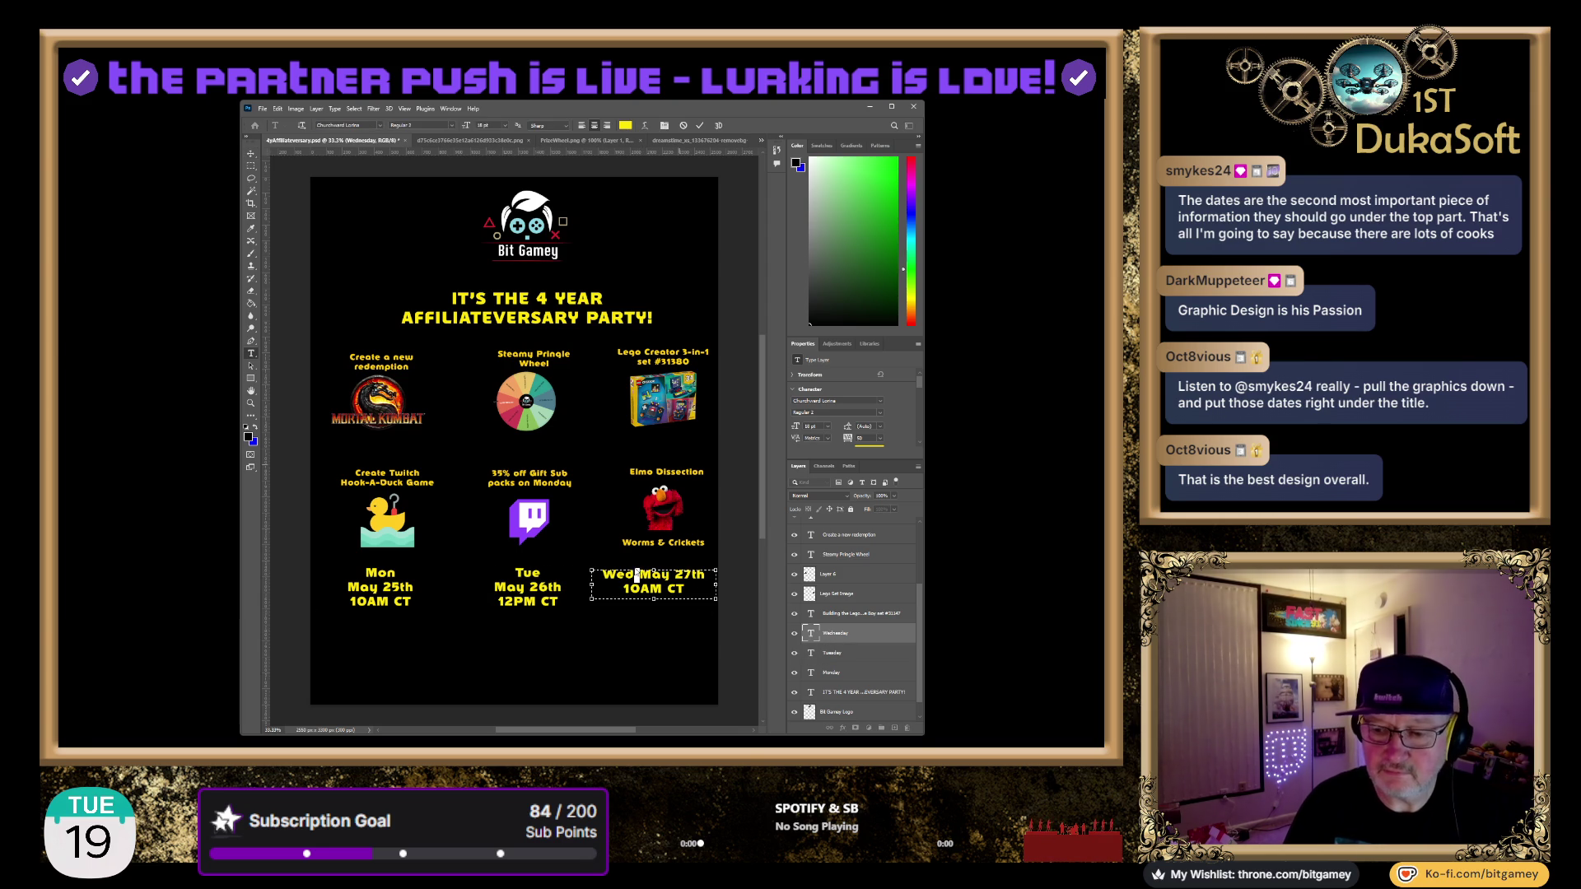
pyautogui.press('Return')
pyautogui.moveTo(653, 601); pyautogui.dragTo(653, 611)
pyautogui.hotkey('ctrl', 'Return')
# Shift the Wednesday and Monday date blocks slightly right and Tuesday slightly left to align them
pyautogui.press('v')
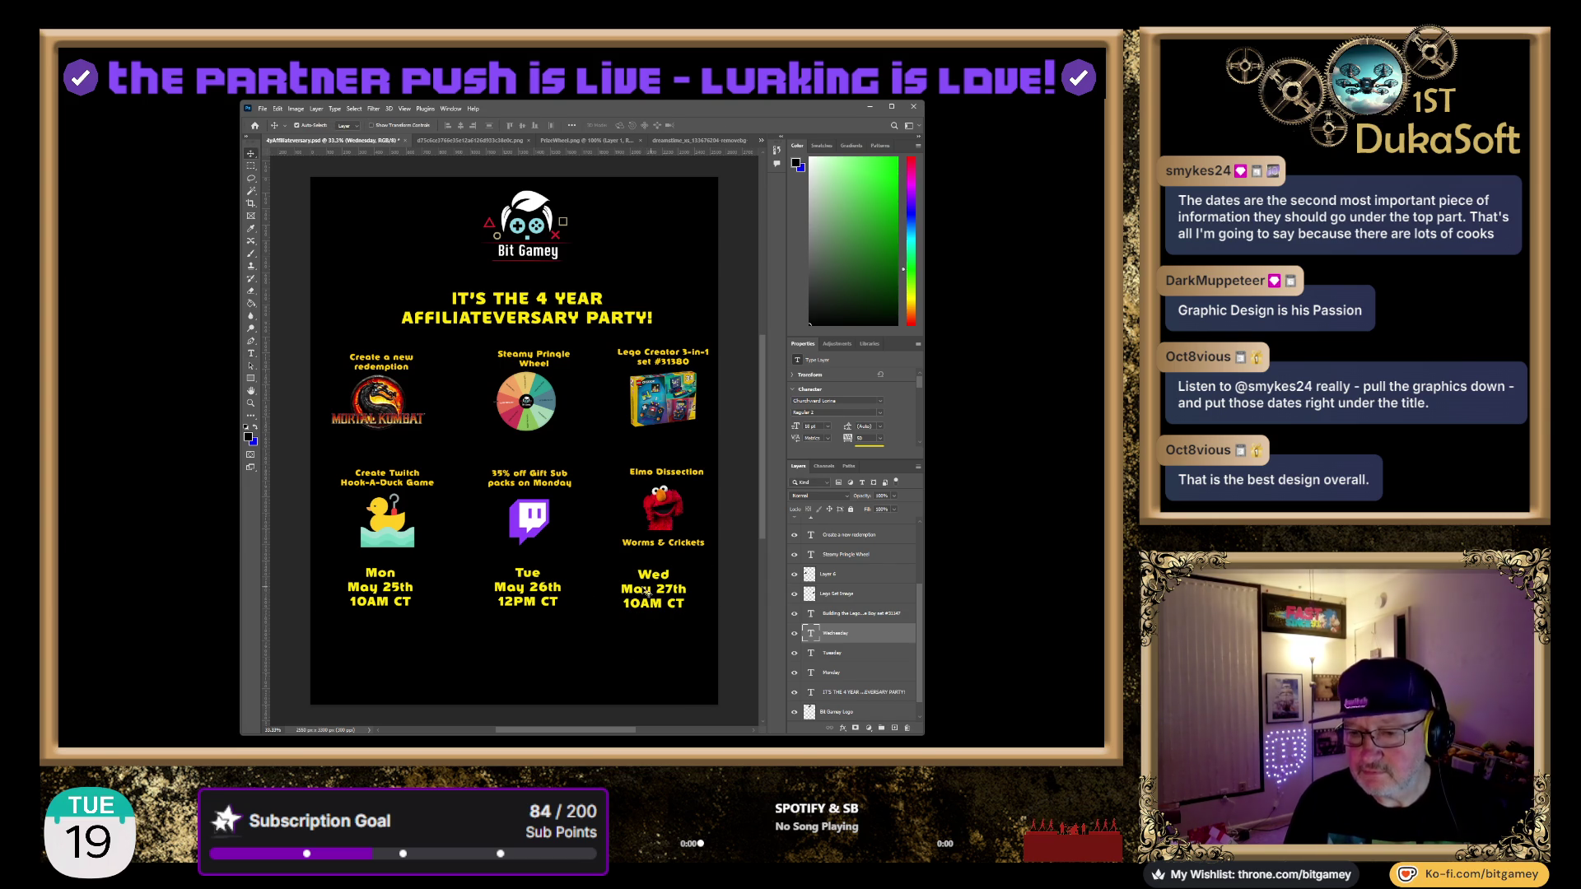
pyautogui.moveTo(649, 593); pyautogui.dragTo(655, 590)
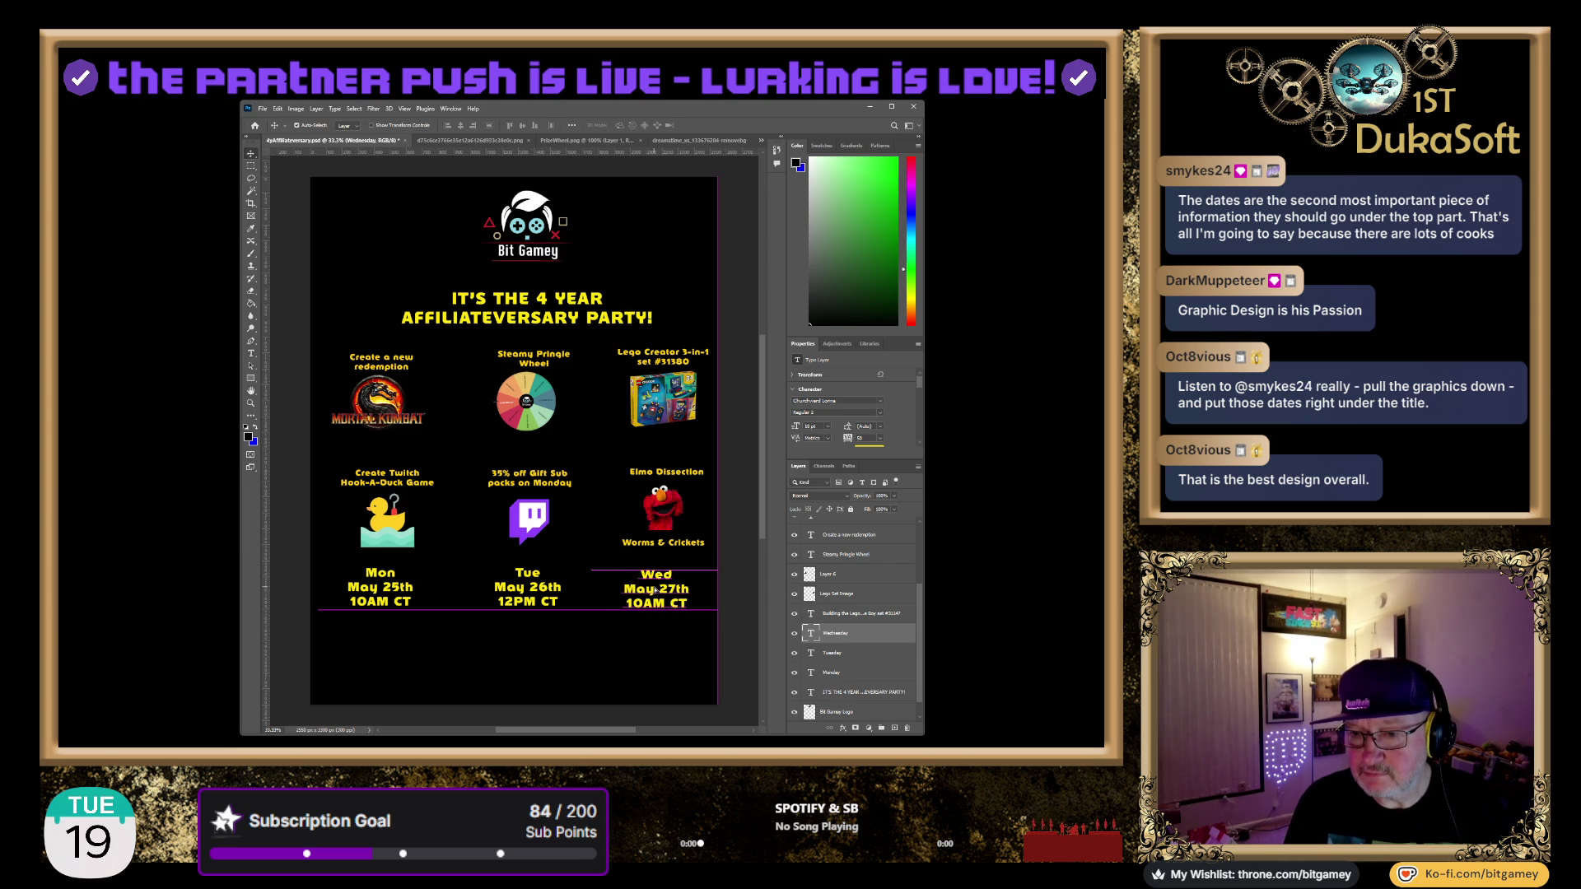
pyautogui.moveTo(374, 588); pyautogui.dragTo(372, 586)
pyautogui.click(533, 587)
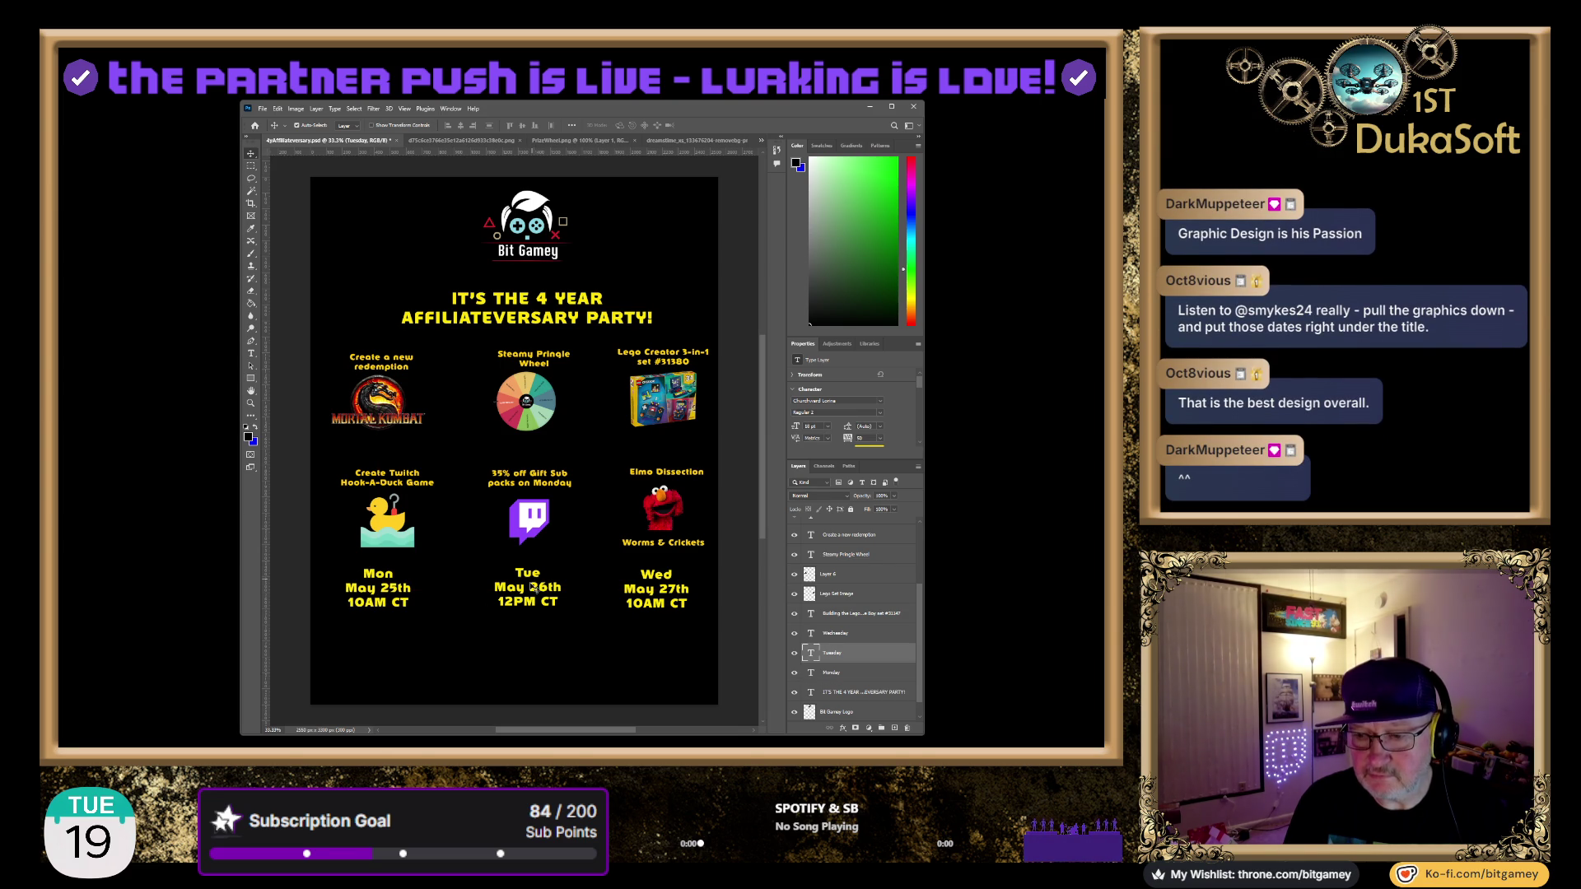
pyautogui.moveTo(533, 586); pyautogui.dragTo(529, 586)
pyautogui.click(542, 681)
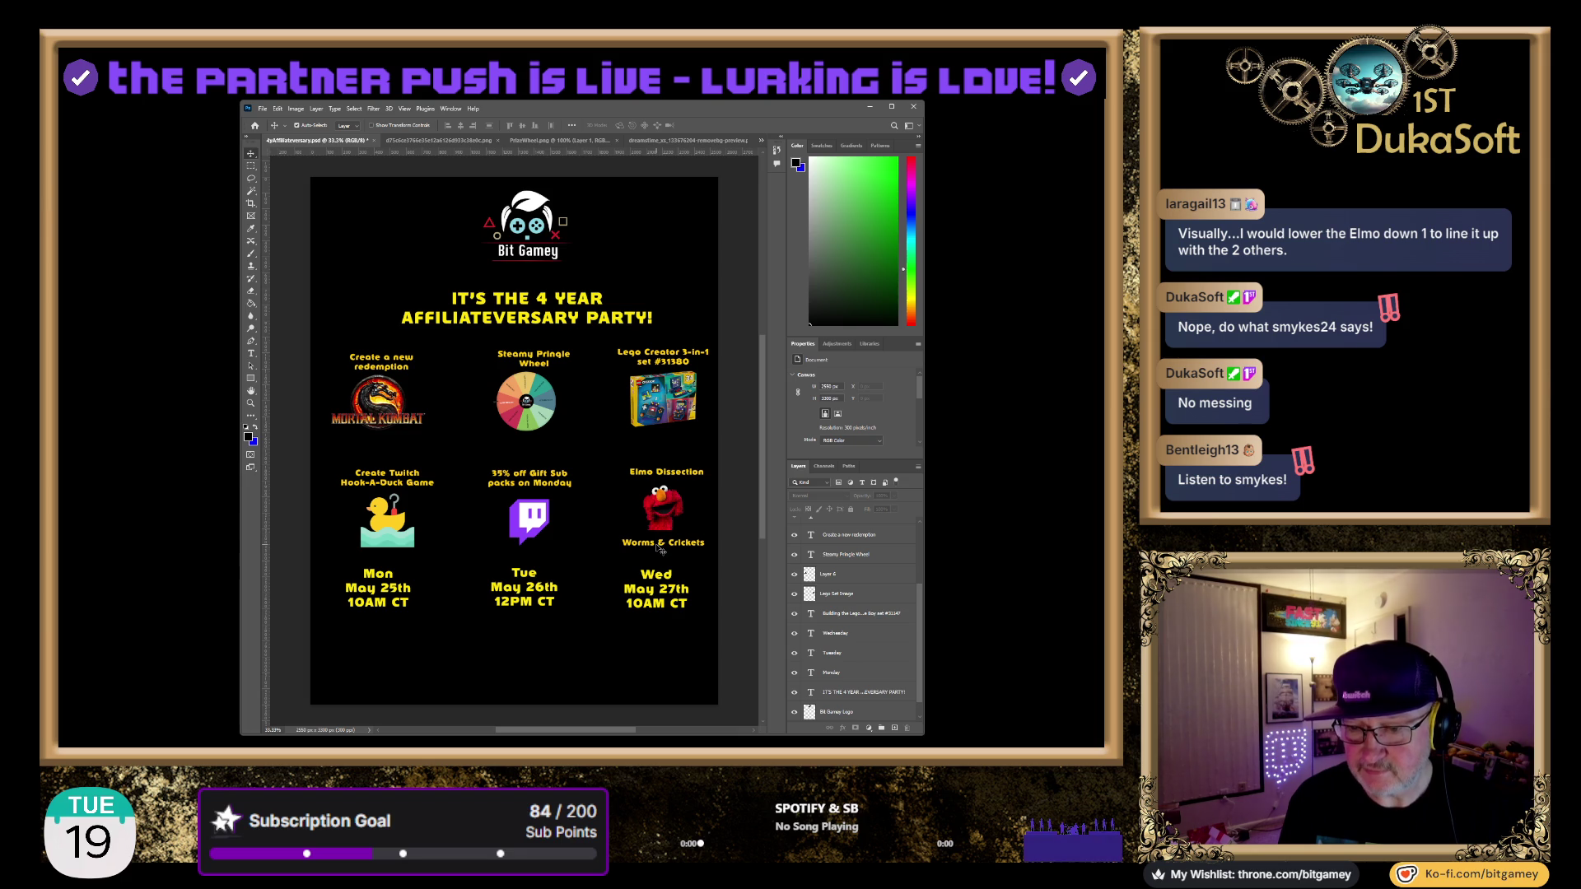
# Lower the Worms & Crickets caption and Elmo image slightly, and move the Bit Gamey logo up
pyautogui.click(659, 547)
pyautogui.moveTo(671, 547); pyautogui.dragTo(672, 560)
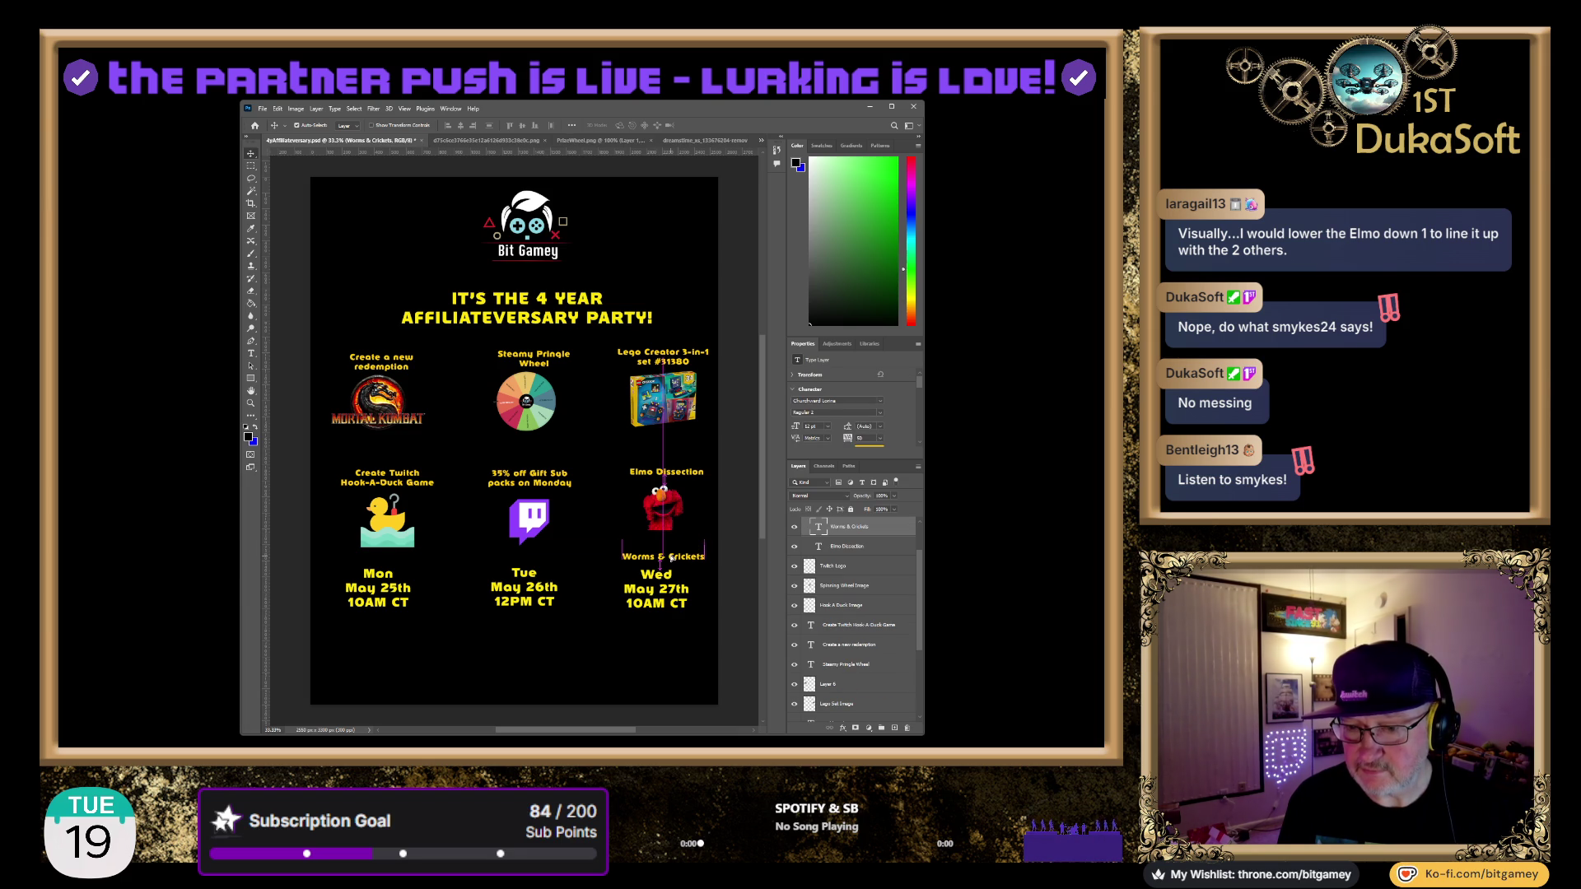
pyautogui.moveTo(669, 504); pyautogui.dragTo(663, 521)
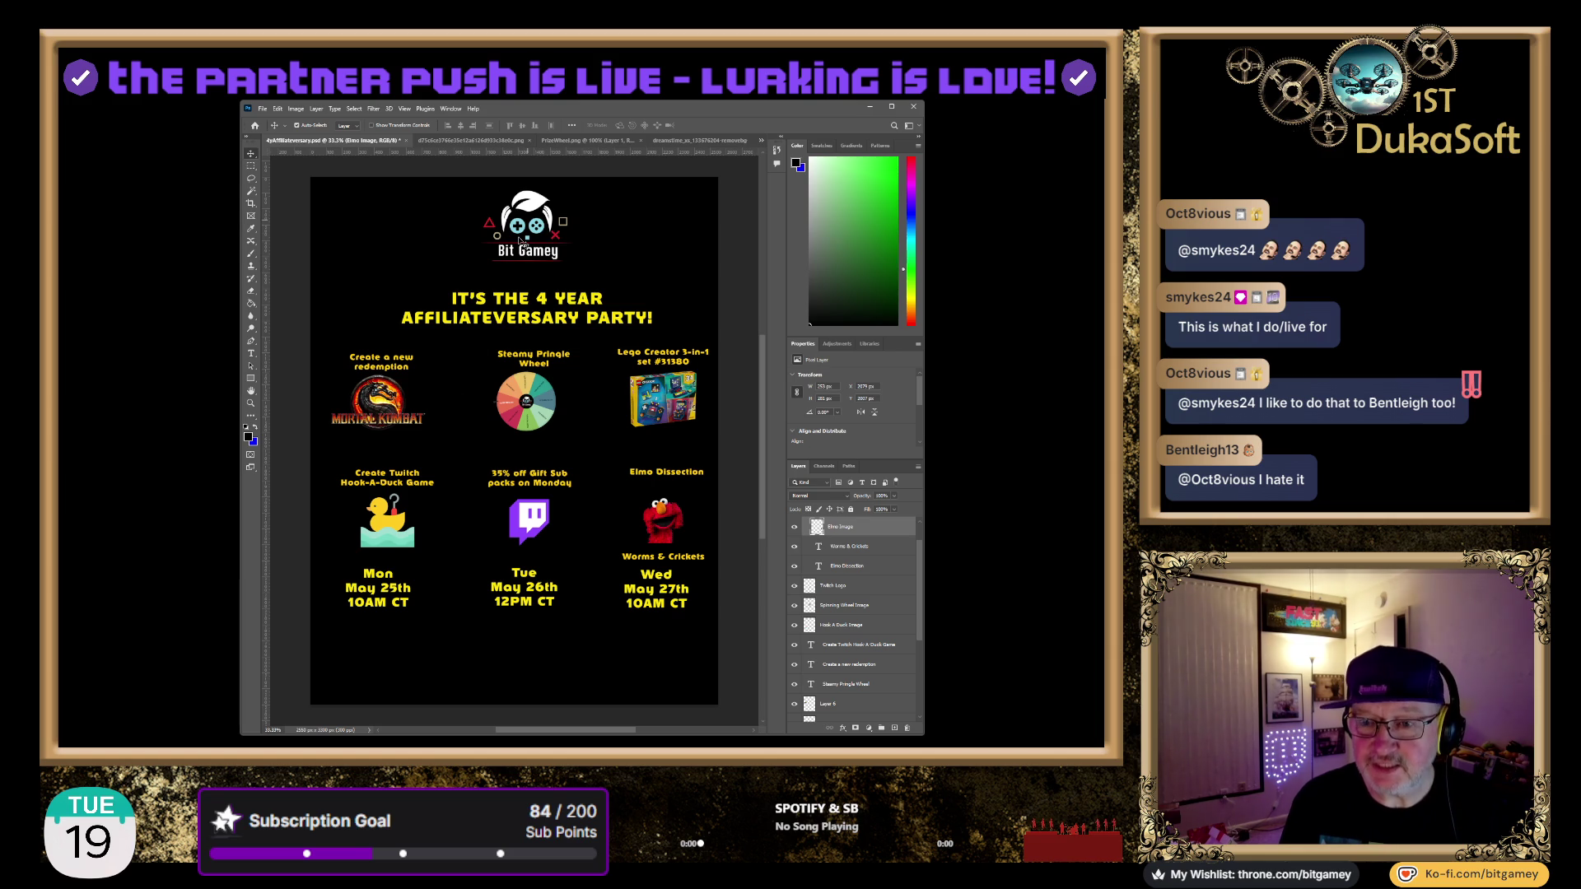
pyautogui.moveTo(520, 241); pyautogui.dragTo(528, 232)
# Raise the party title and move the Mon, Tue and Wed date blocks up beneath it
pyautogui.click(519, 304)
pyautogui.moveTo(519, 304); pyautogui.dragTo(543, 279)
pyautogui.click(375, 590)
pyautogui.moveTo(374, 591)
pyautogui.mouseDown()
pyautogui.moveTo(379, 329)
pyautogui.moveTo(416, 328)
pyautogui.mouseUp()
pyautogui.moveTo(636, 593); pyautogui.dragTo(628, 328)
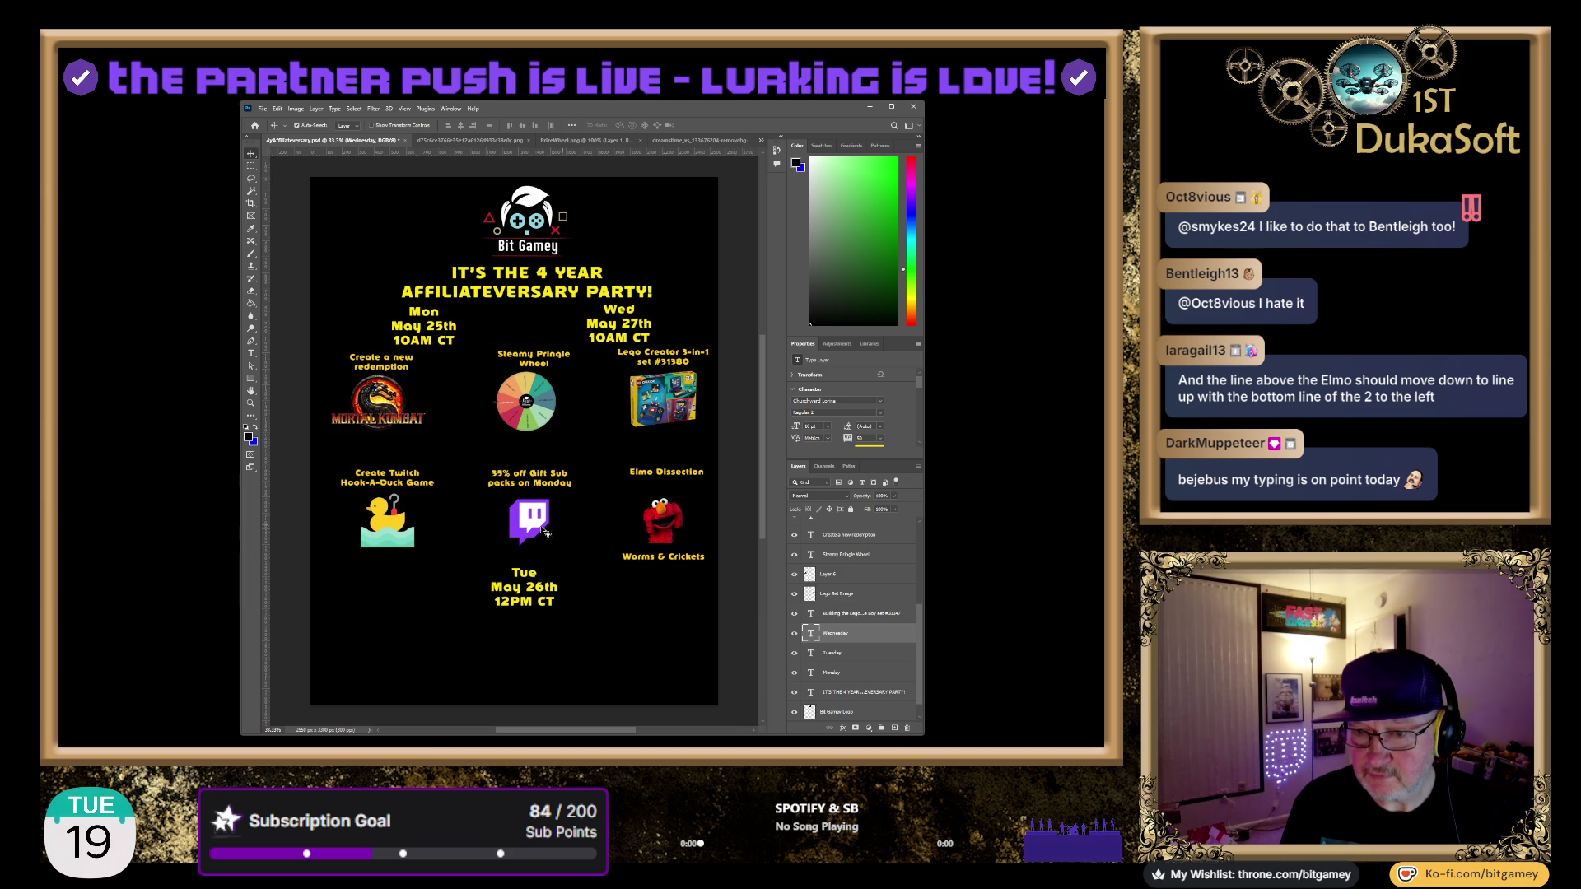
pyautogui.click(531, 592)
pyautogui.moveTo(531, 591); pyautogui.dragTo(529, 327)
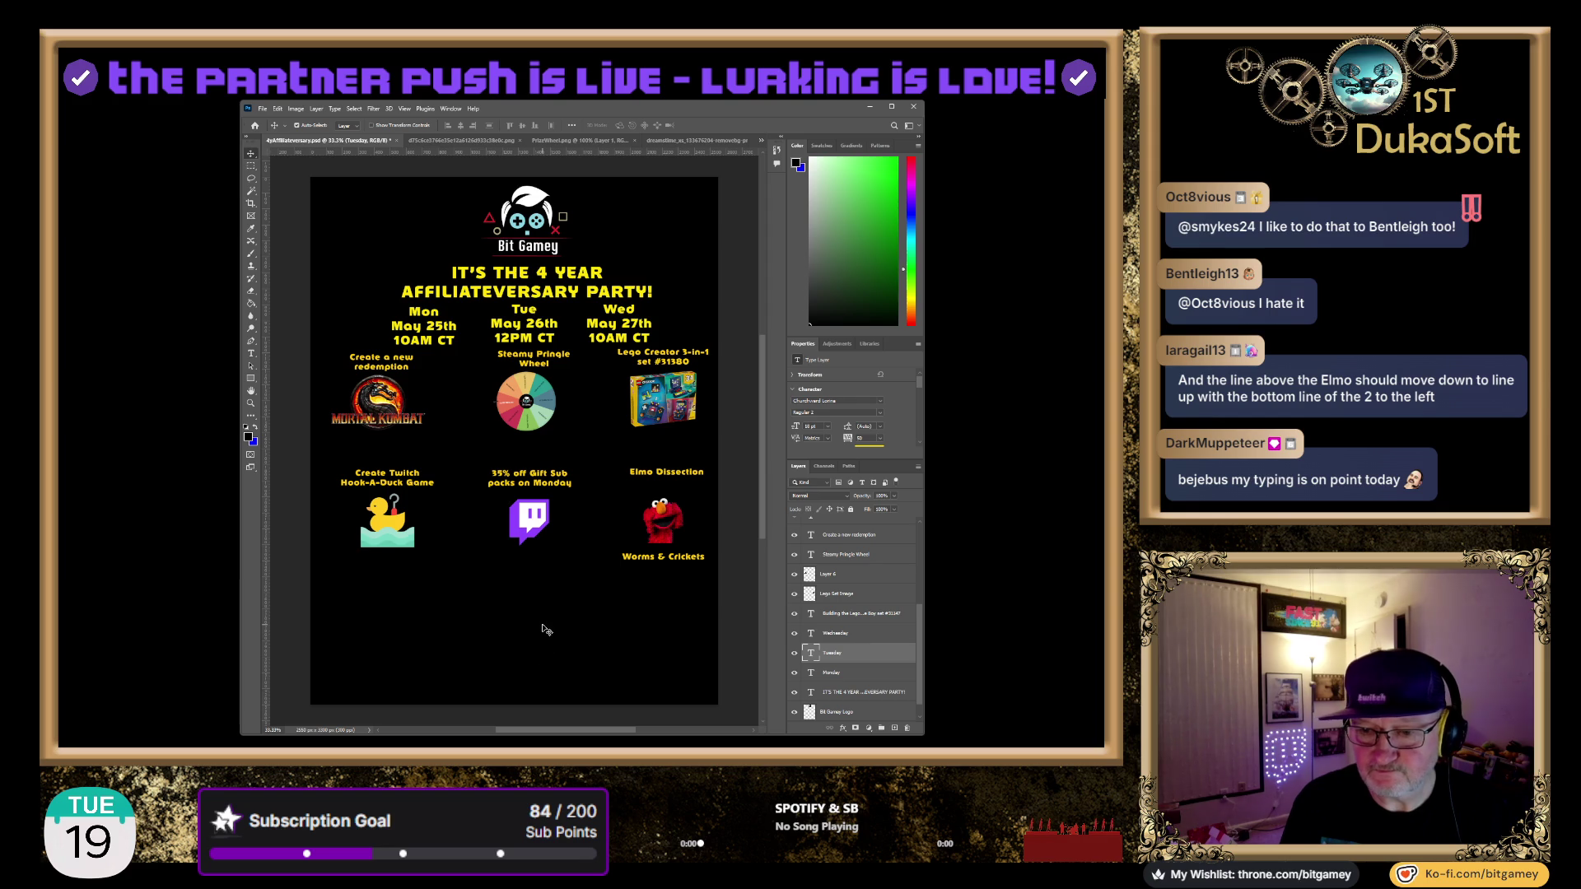
pyautogui.click(308, 512)
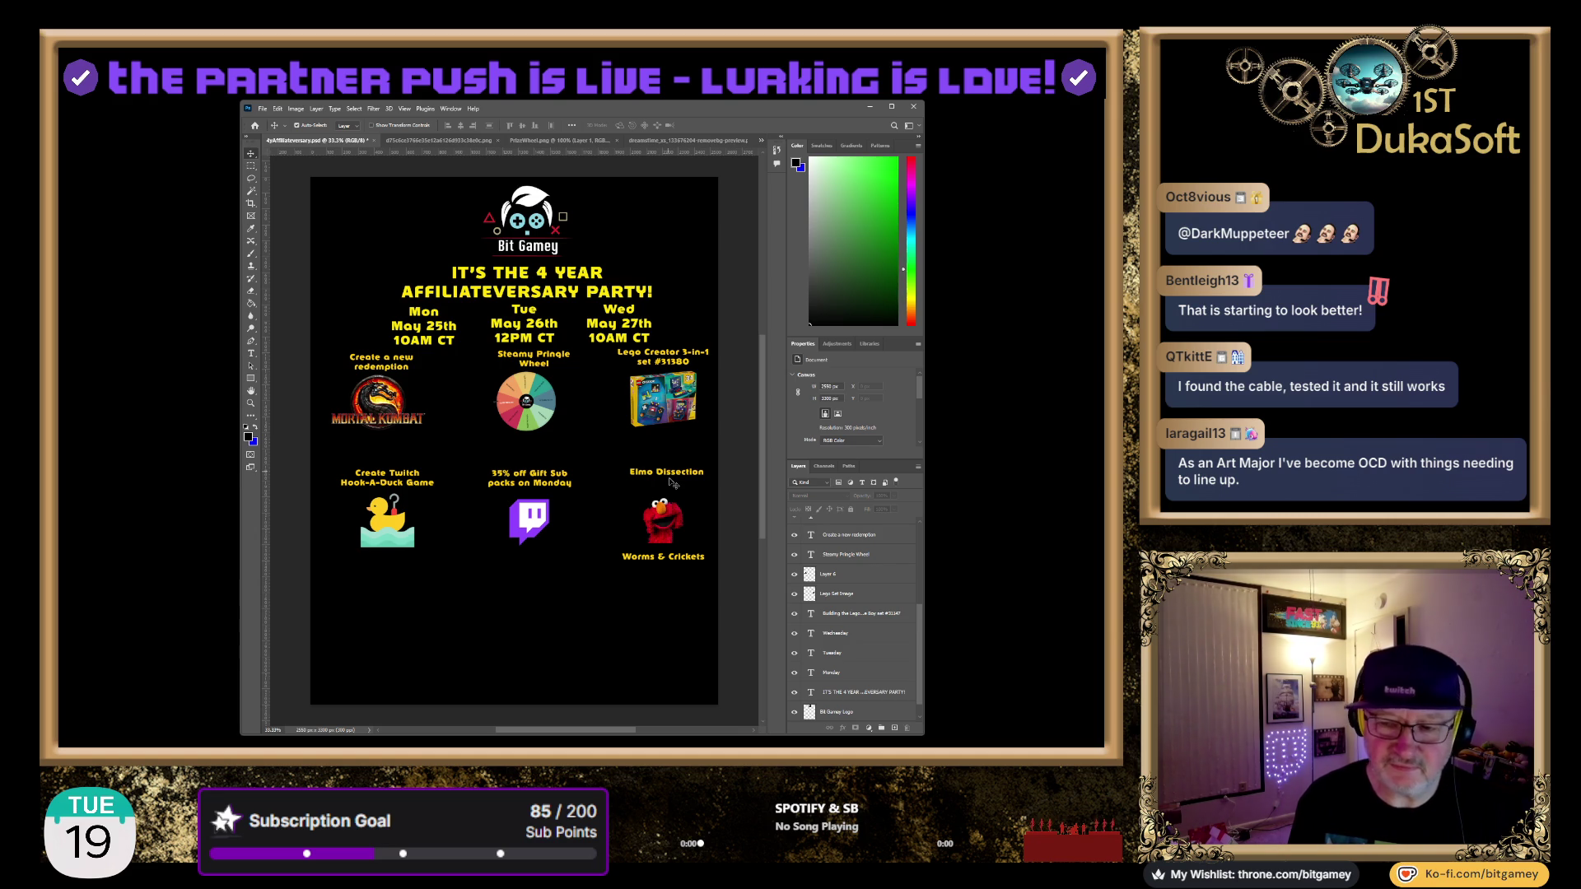
# Lower the Elmo Dissection heading into line with the neighbouring row headings
pyautogui.click(673, 484)
pyautogui.moveTo(673, 483); pyautogui.dragTo(673, 484)
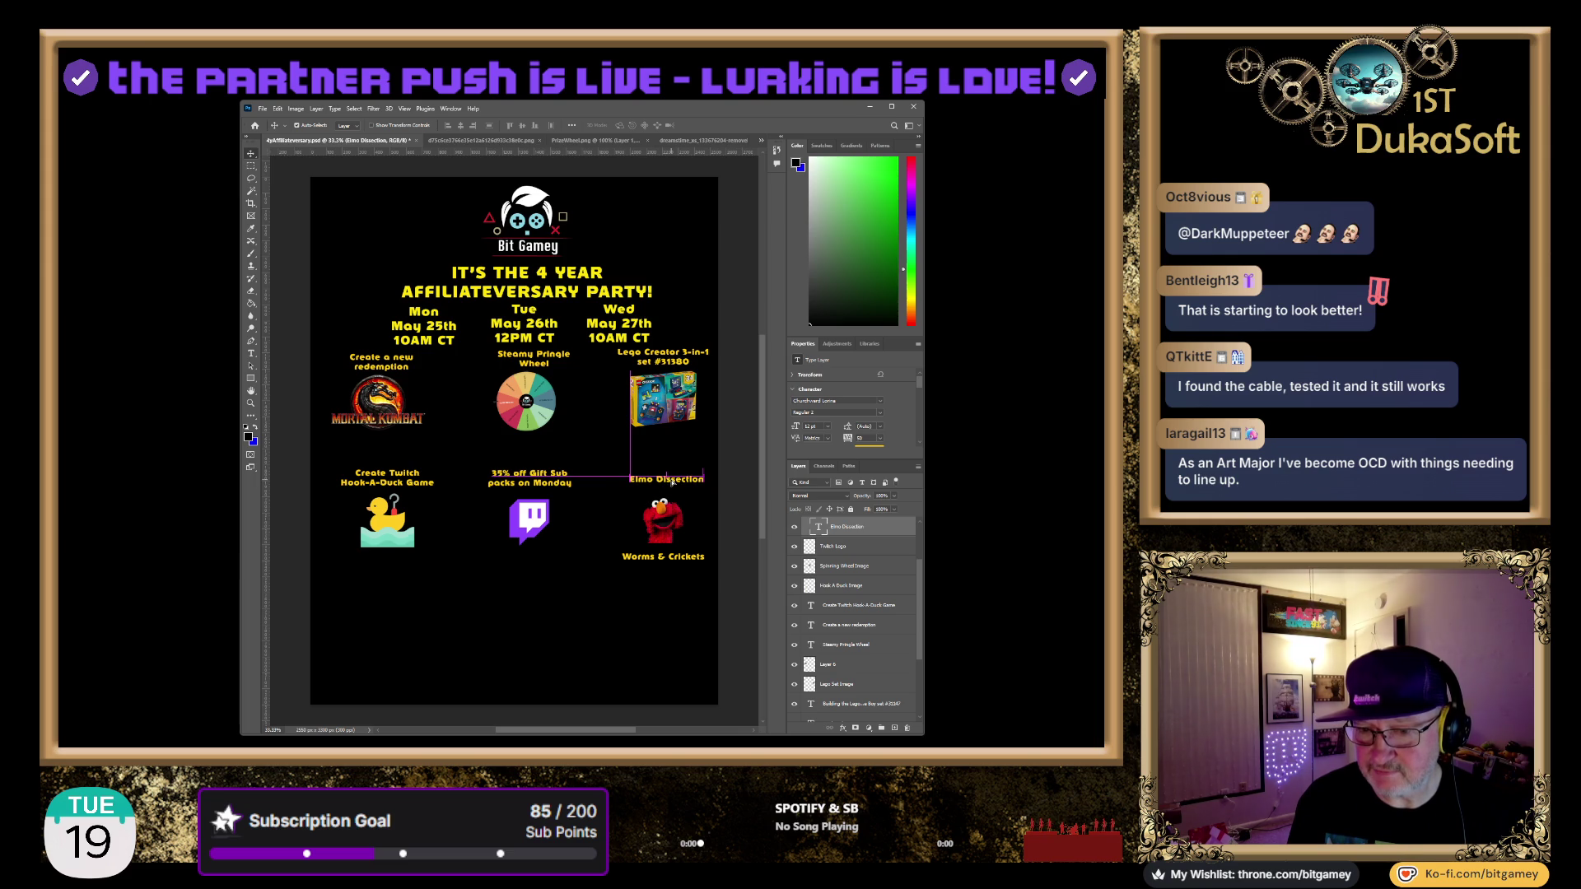
pyautogui.moveTo(673, 483); pyautogui.dragTo(673, 485)
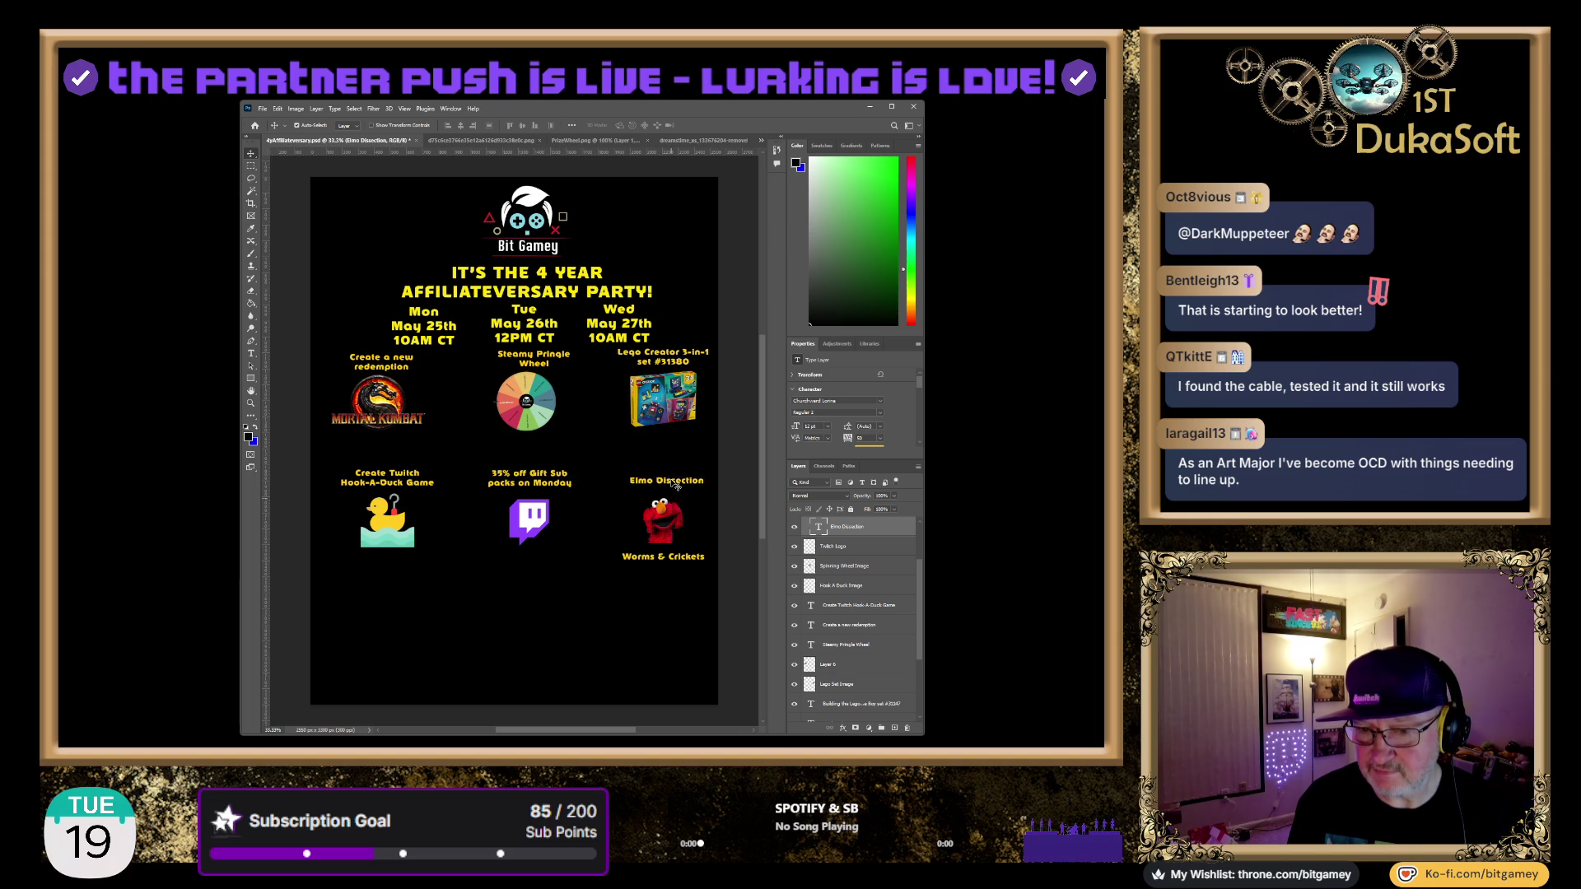